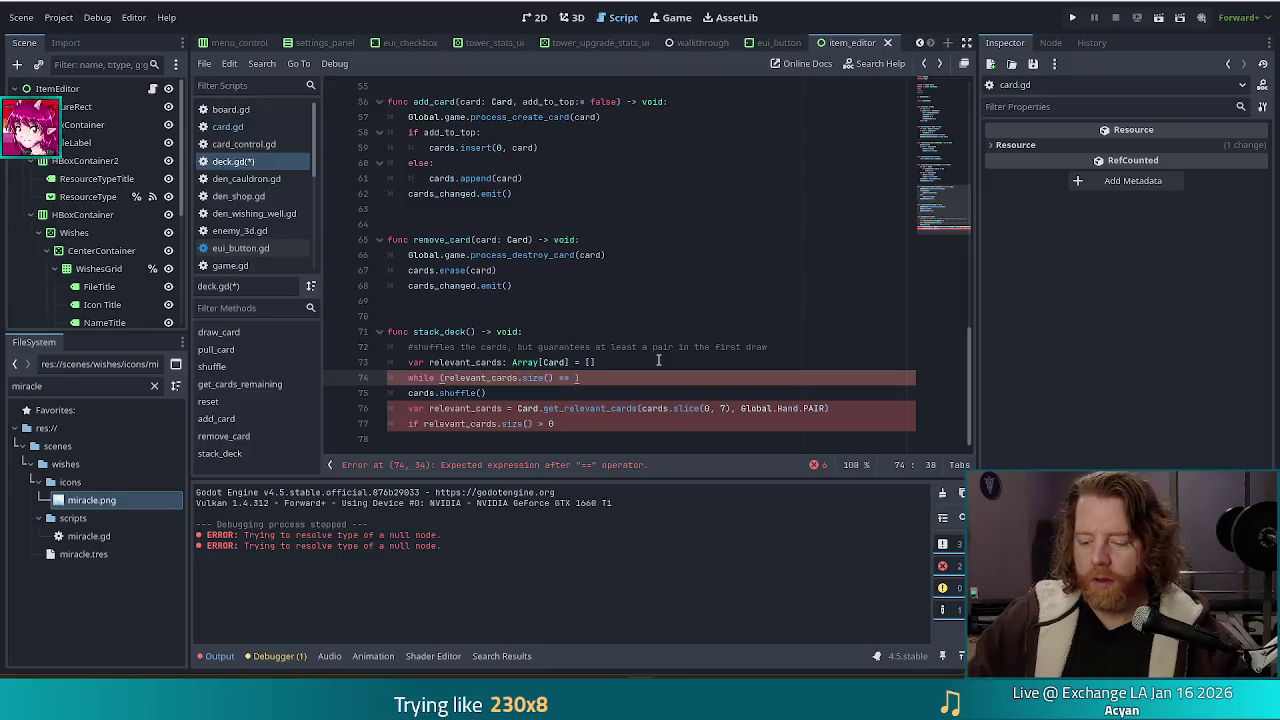
- Complete the while condition with 0: and indent the following lines into the loop
{"action": "type", "text": "0"}
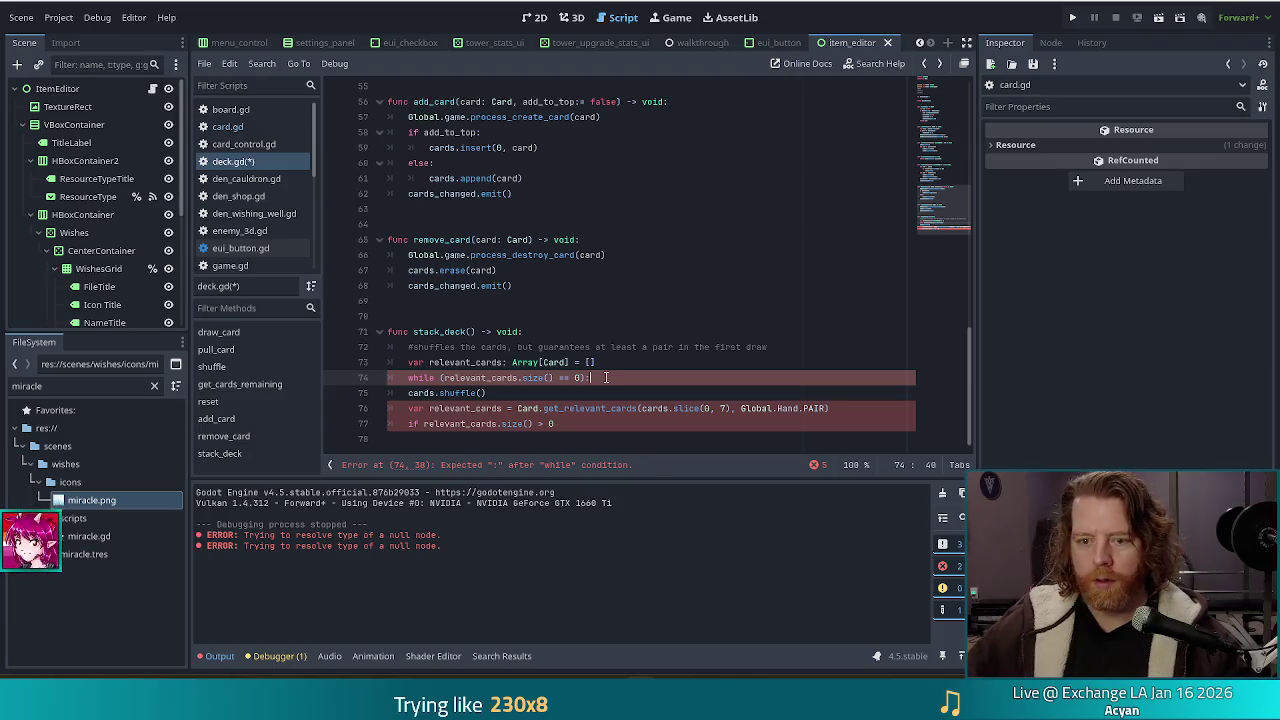
{"action": "left_click_drag", "start_coordinate": [440, 393], "coordinate": [450, 424]}
{"action": "key", "text": "Tab"}
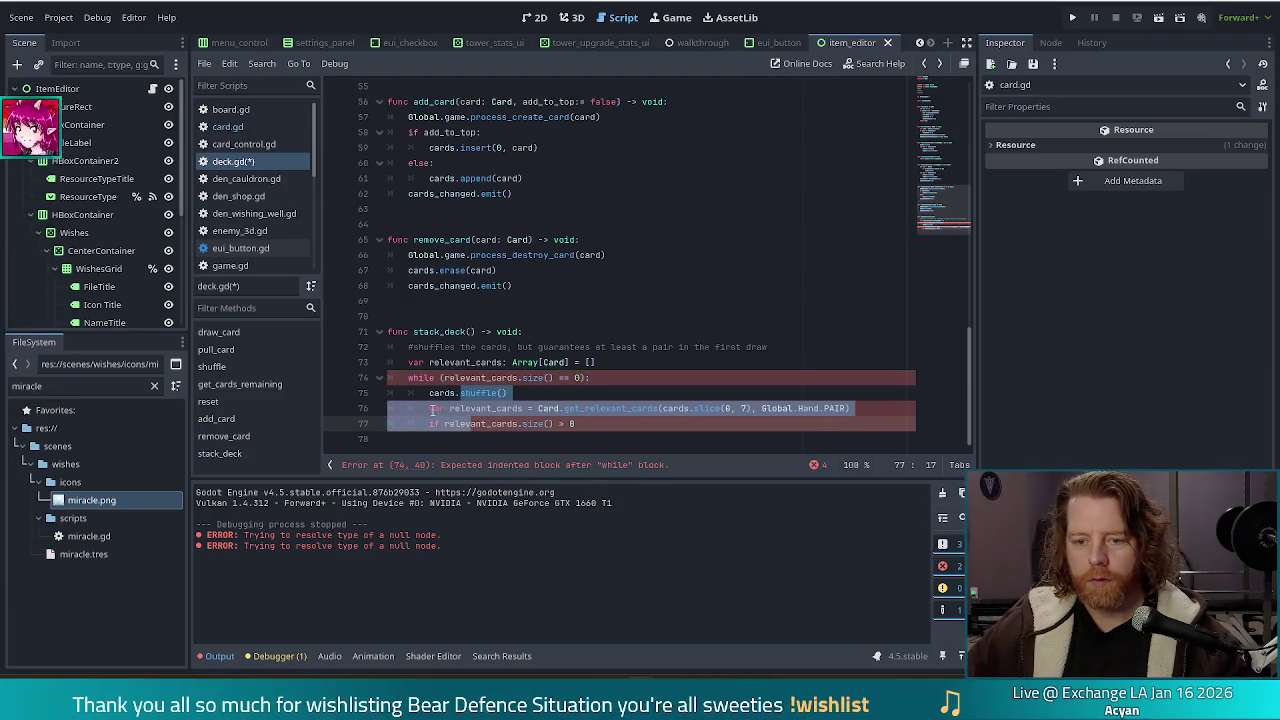
- Remove 'var' from the line 76 relevant_cards assignment and delete the trailing if line
{"action": "triple_click", "coordinate": [432, 408]}
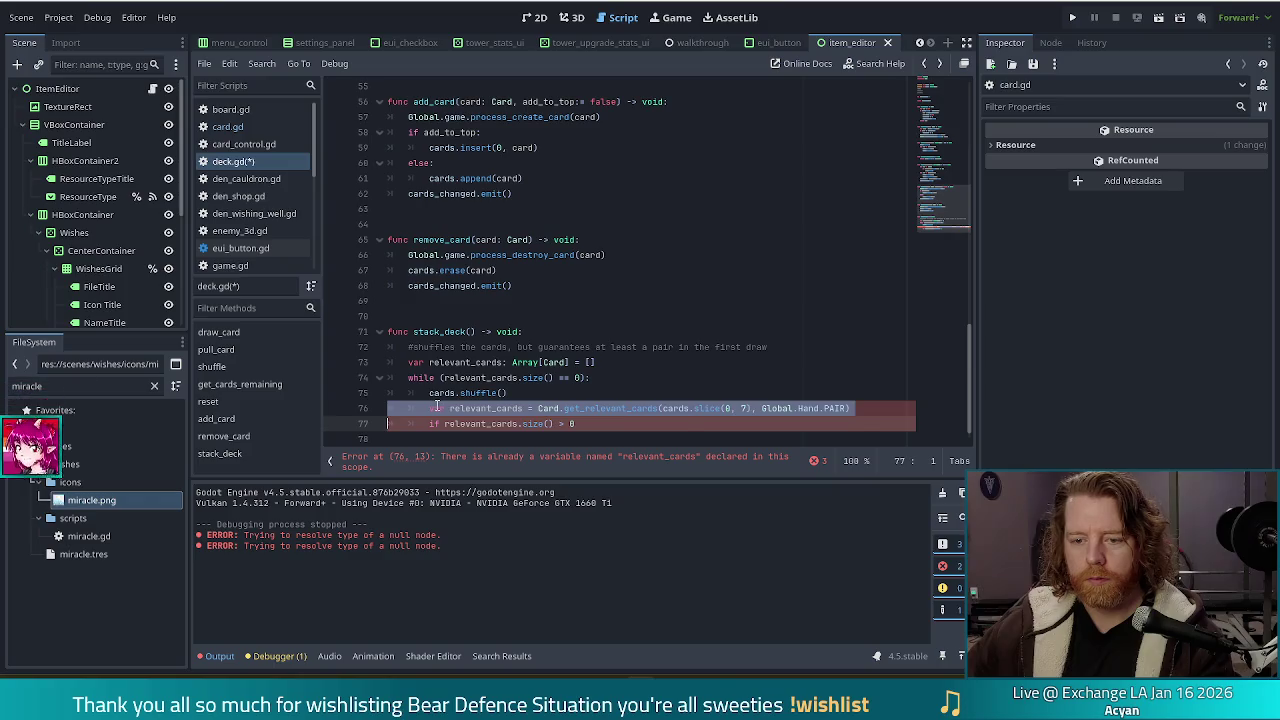
{"action": "double_click", "coordinate": [437, 408]}
{"action": "key", "text": "Delete"}
{"action": "key", "text": "Delete"}
{"action": "left_click", "coordinate": [620, 424]}
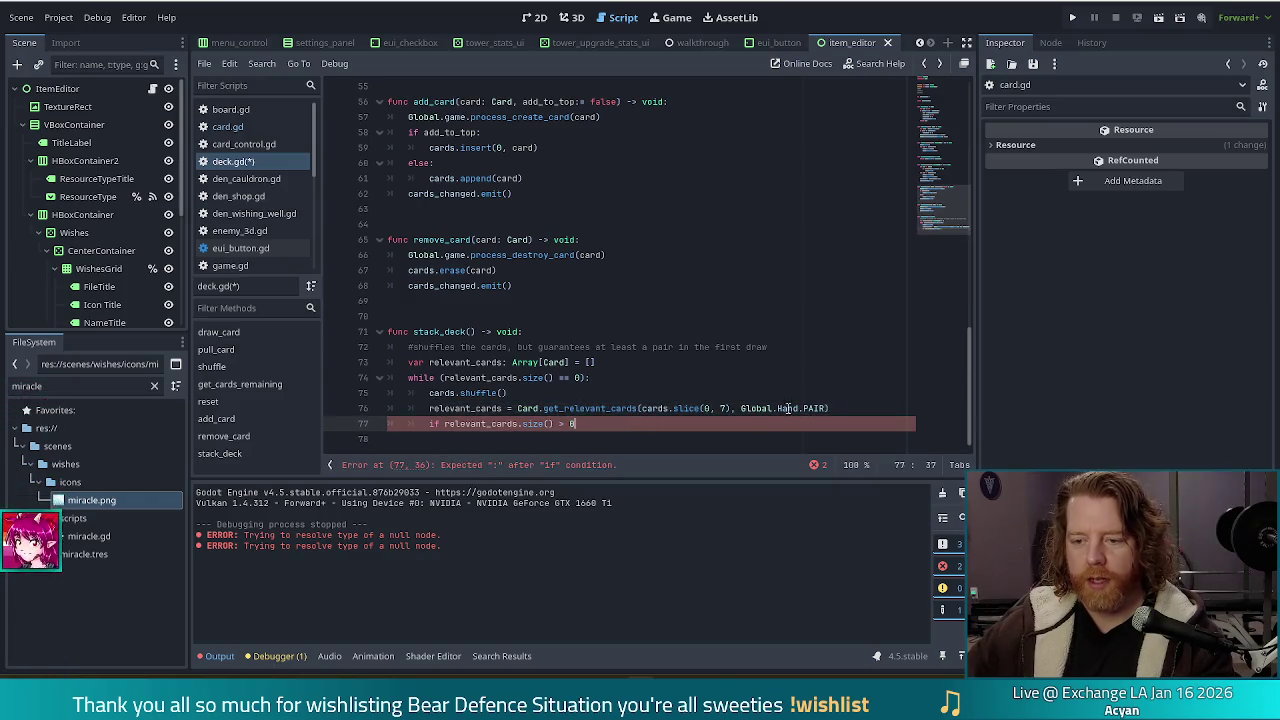
{"action": "key", "text": "ctrl+shift+k"}
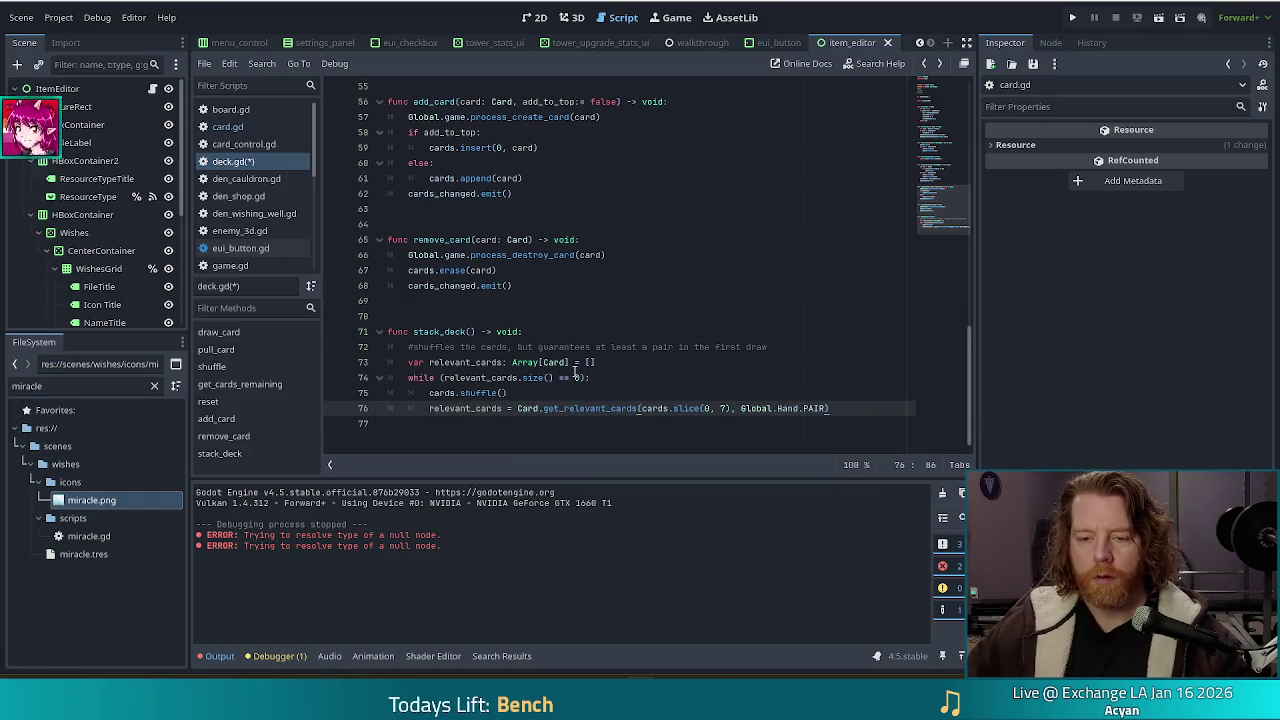
{"action": "left_click", "coordinate": [605, 363]}
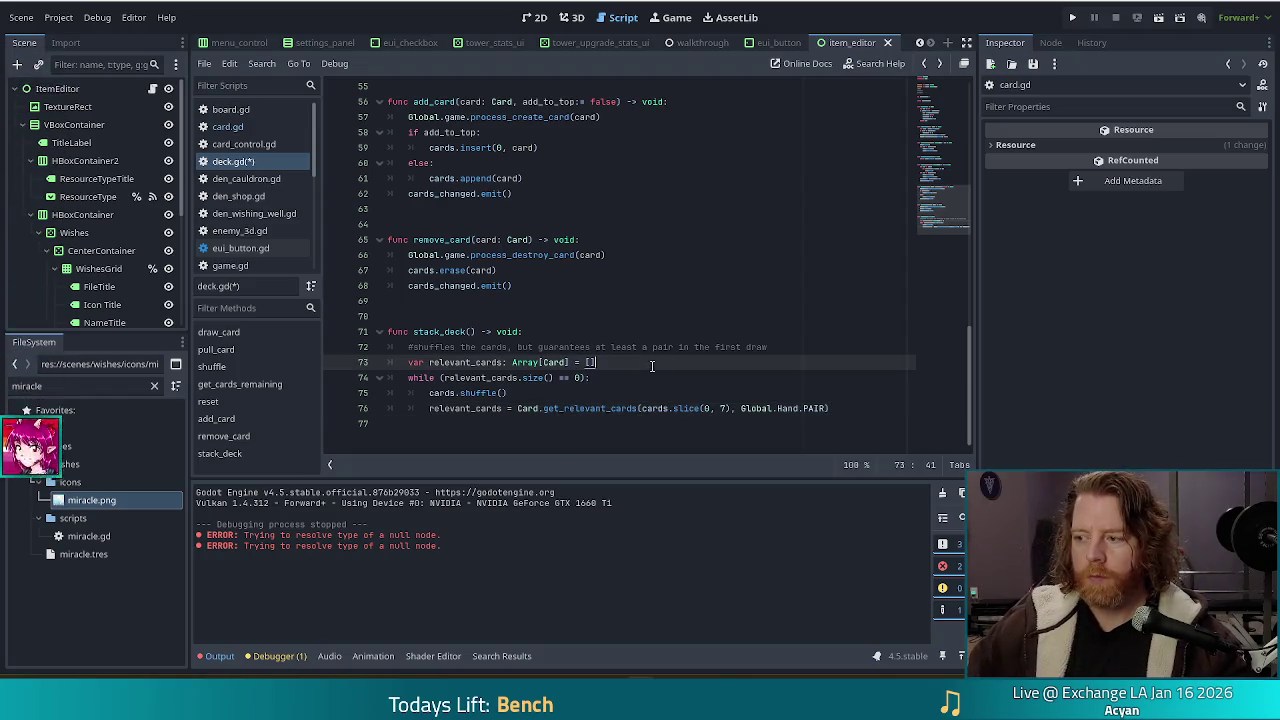
{"action": "left_click", "coordinate": [841, 408]}
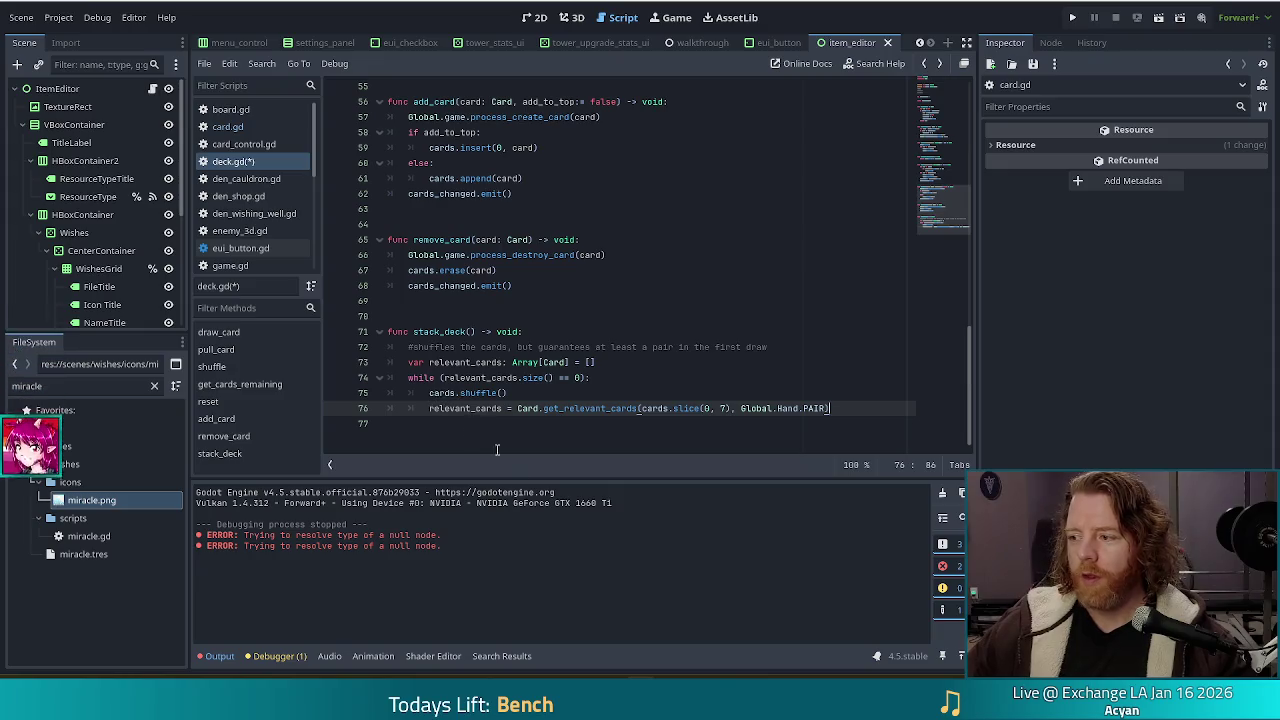
{"action": "key", "text": "Up"}
{"action": "key", "text": "Up"}
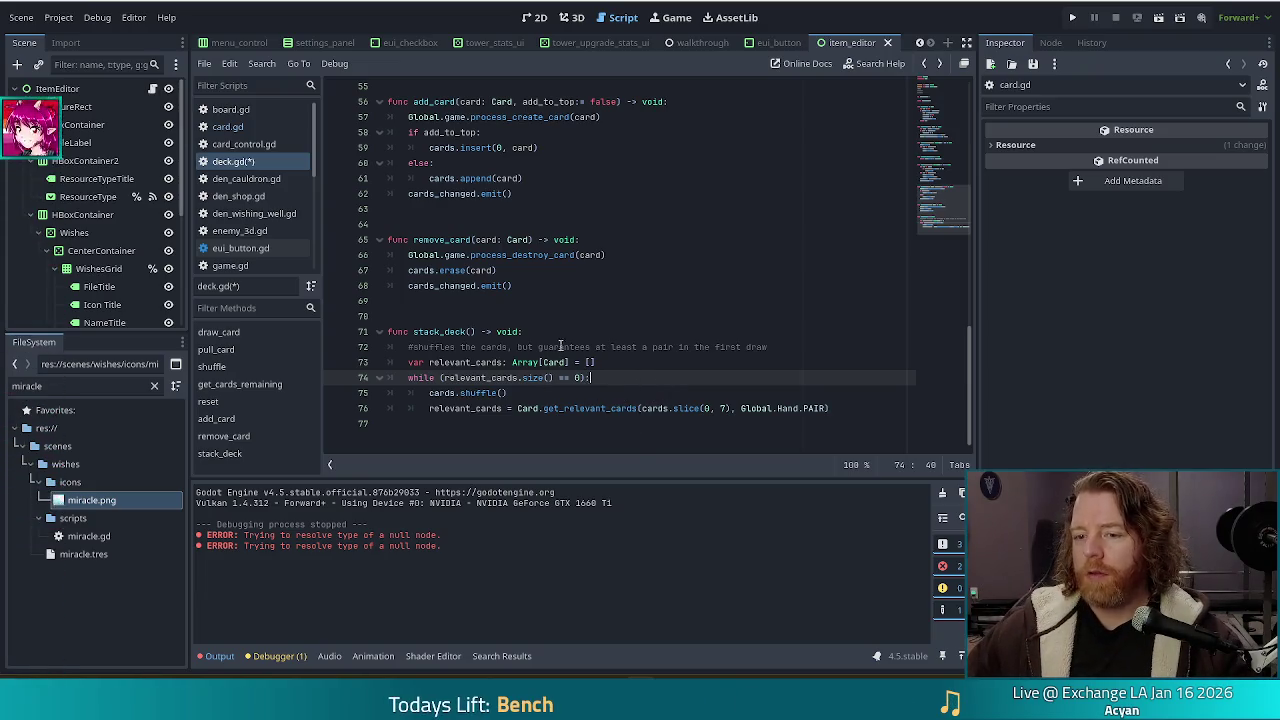
- Delete the '= []' initializer after Array[Card] on line 73 and save deck.gd
{"action": "left_click_drag", "start_coordinate": [567, 362], "coordinate": [590, 362]}
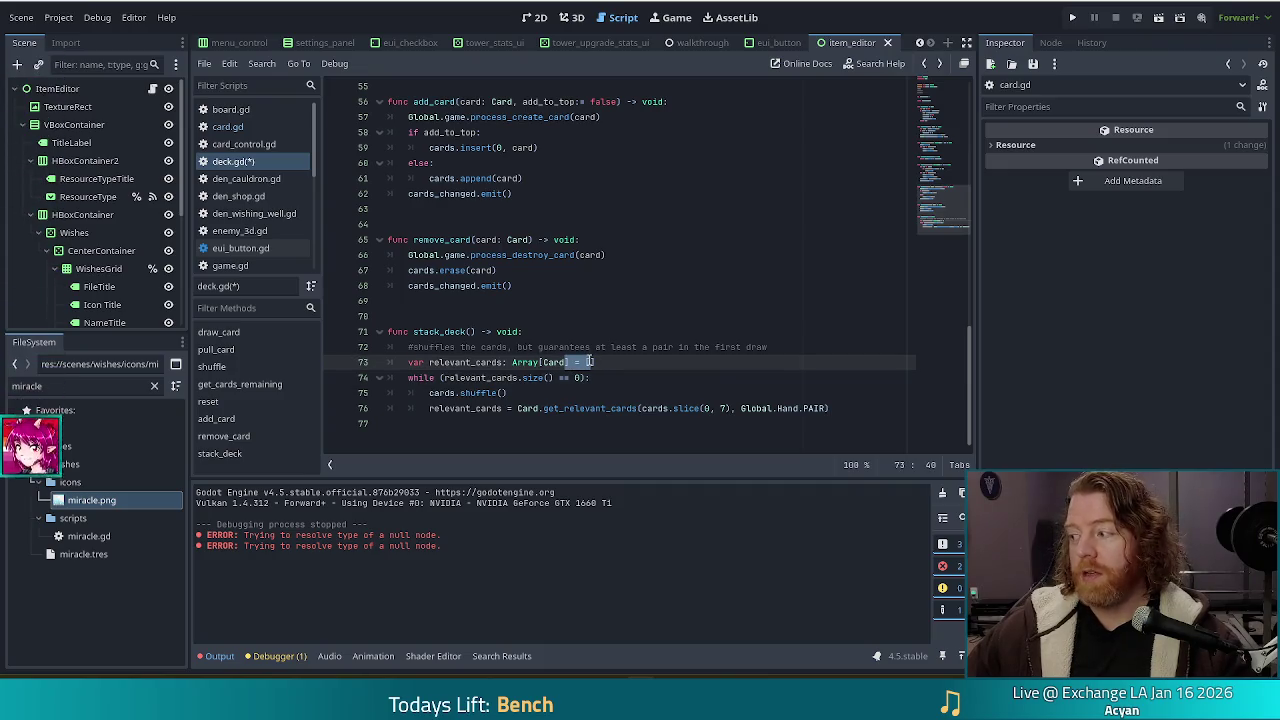
{"action": "left_click", "coordinate": [606, 362]}
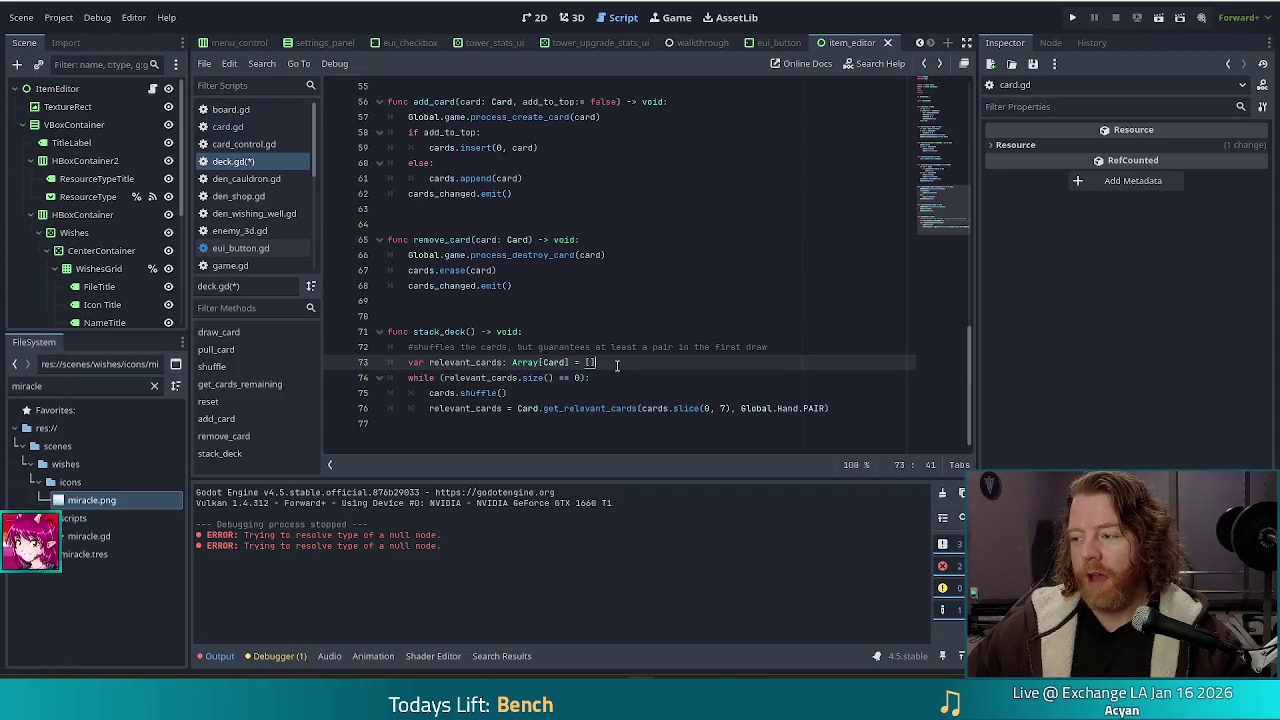
{"action": "left_click_drag", "start_coordinate": [617, 364], "coordinate": [567, 362]}
{"action": "type", "text": "]"}
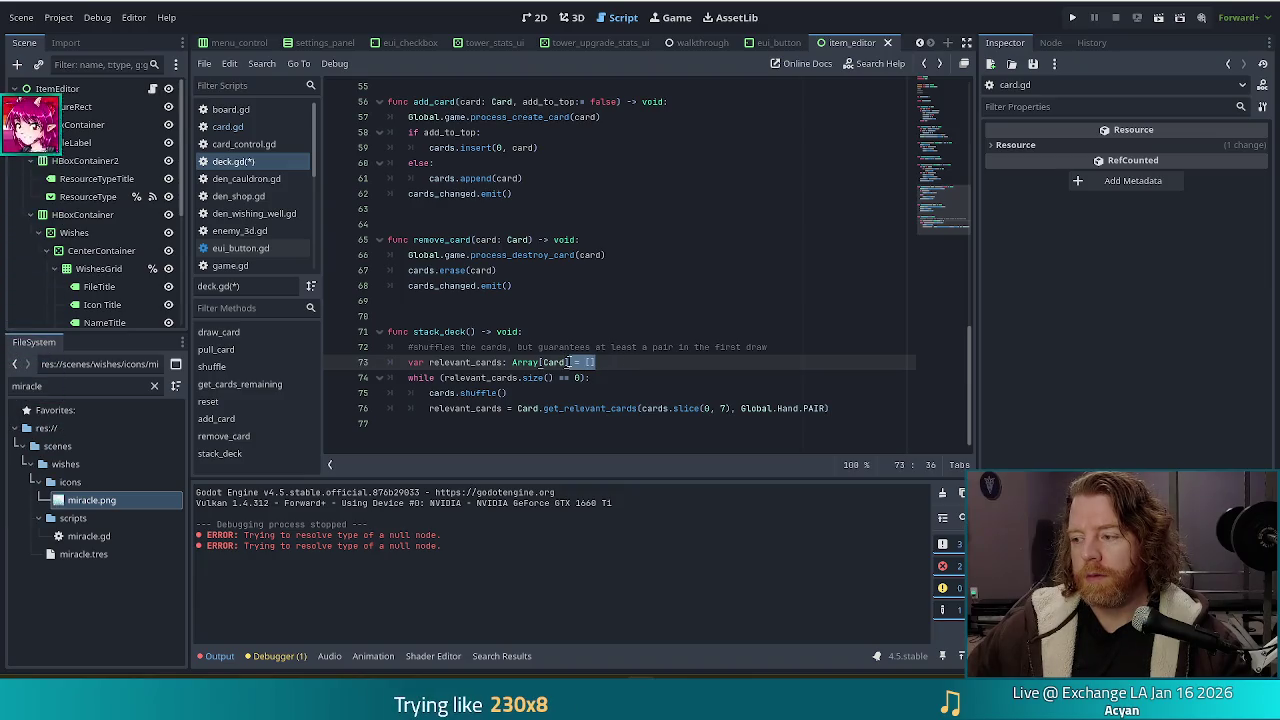
{"action": "key", "text": "ctrl+s"}
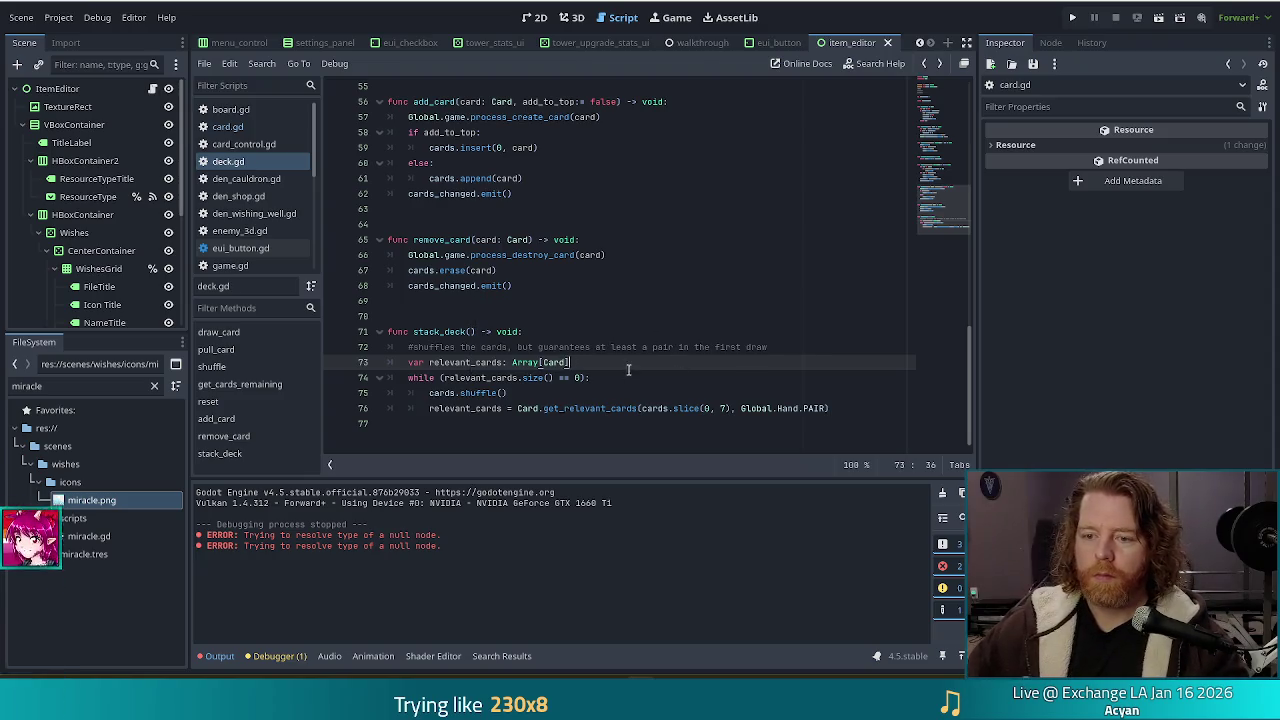
- Review stack_deck's comment, relevant_cards declaration, shuffle call and line 76 assignment
{"action": "left_click", "coordinate": [710, 381]}
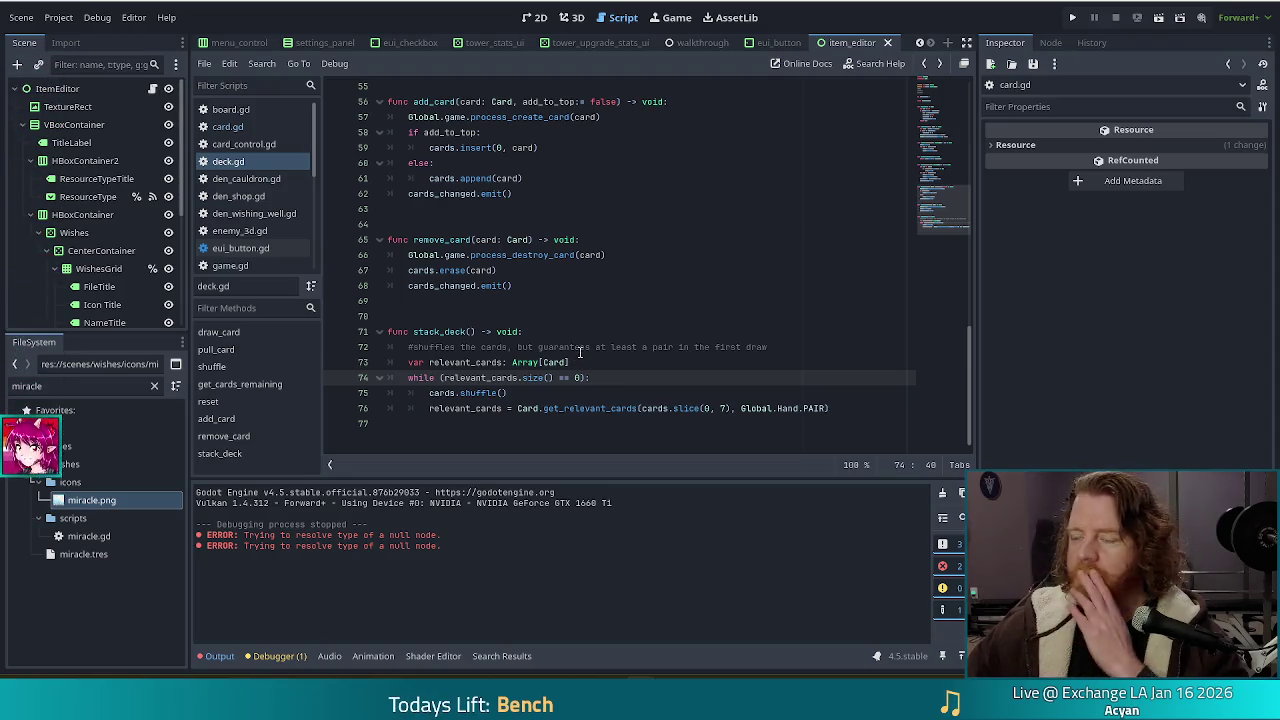
{"action": "left_click", "coordinate": [506, 347]}
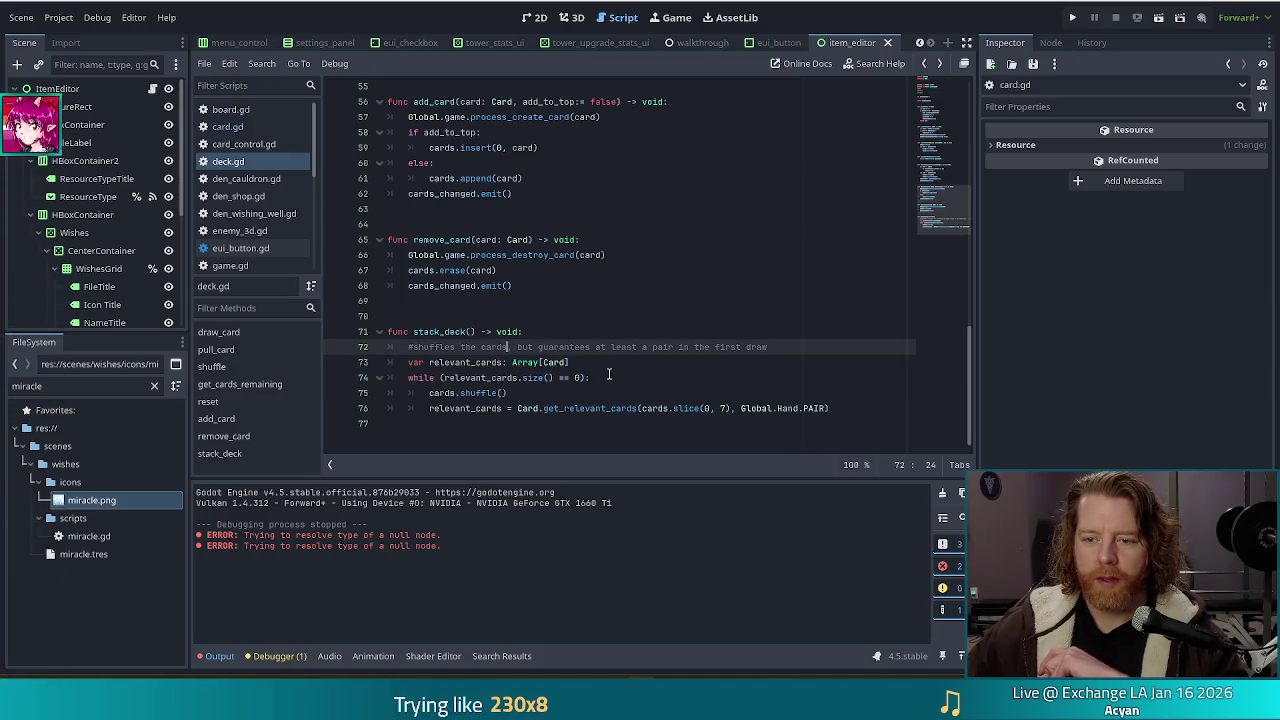
{"action": "left_click", "coordinate": [471, 363]}
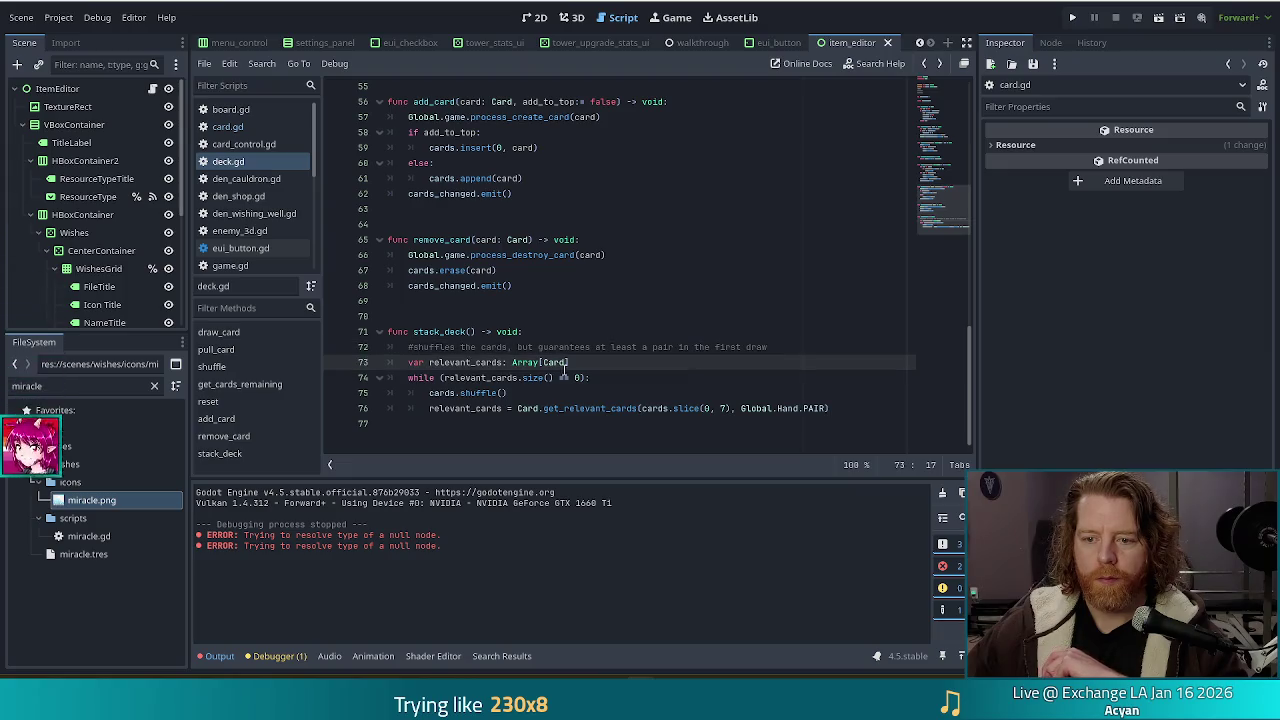
{"action": "left_click", "coordinate": [485, 392]}
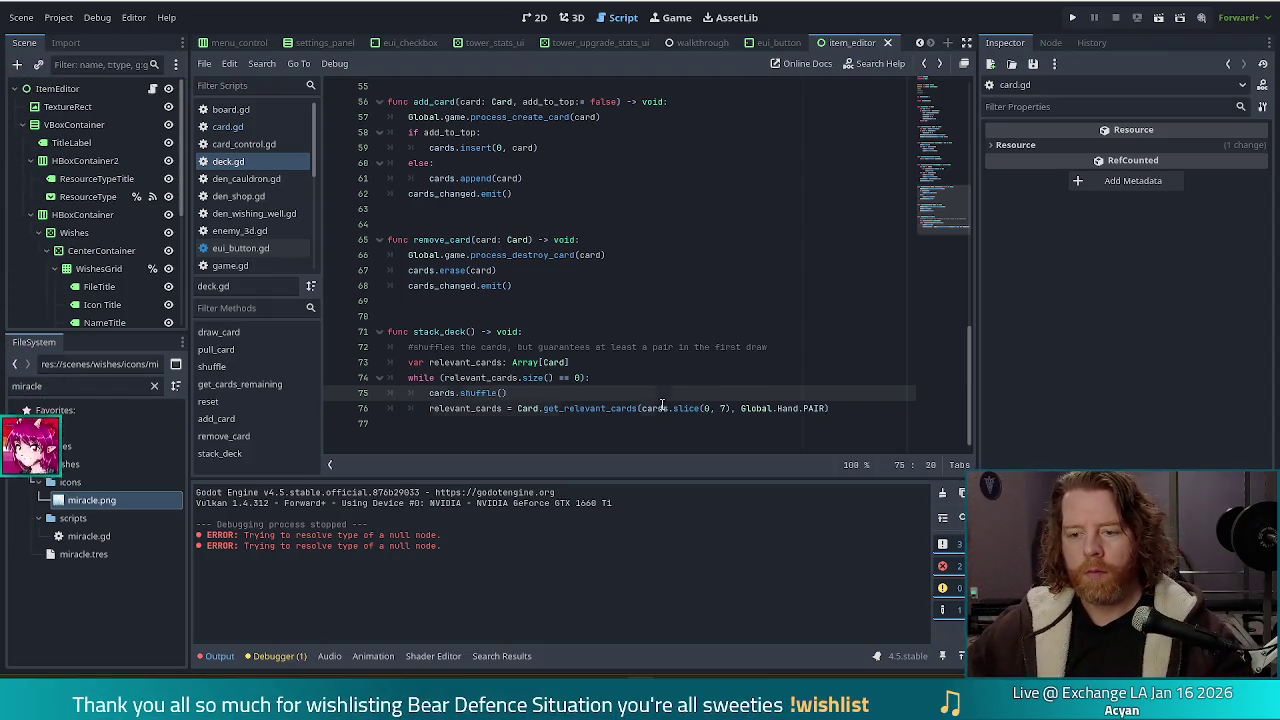
{"action": "left_click", "coordinate": [827, 405]}
{"action": "left_click", "coordinate": [838, 408]}
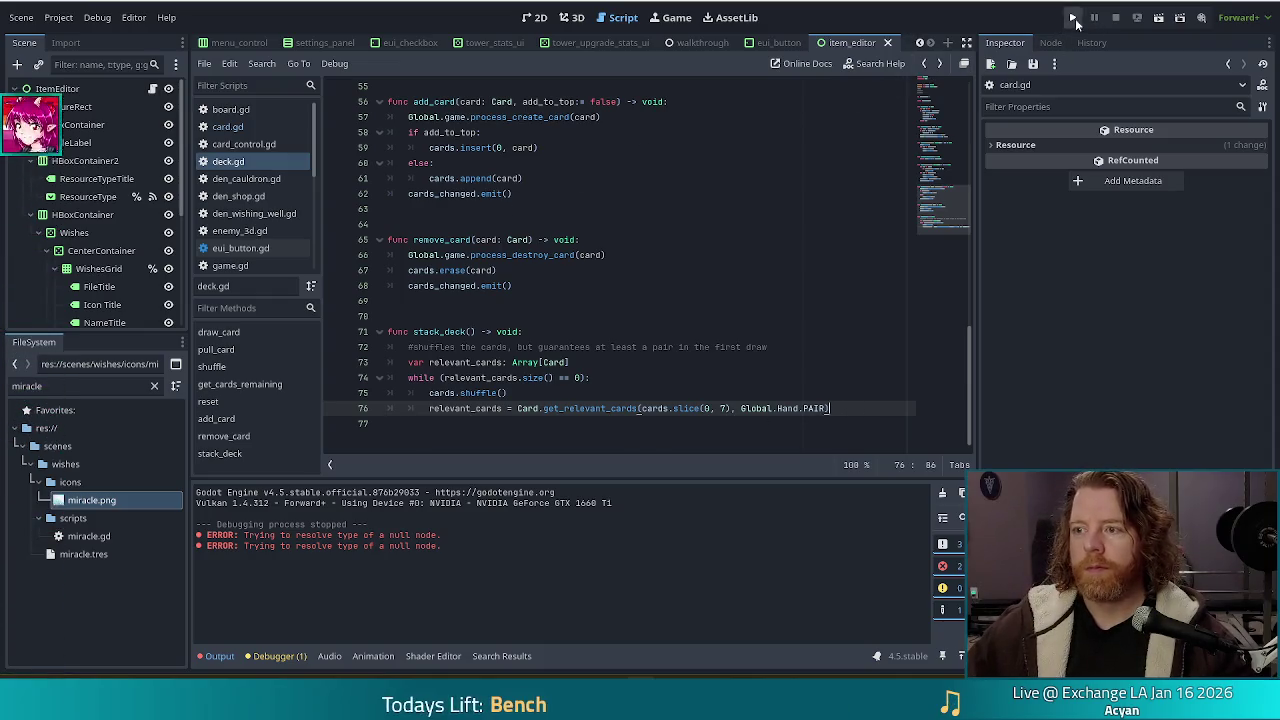
- Run the project with F5 and add a print("hi") line after line 76
{"action": "key", "text": "F5"}
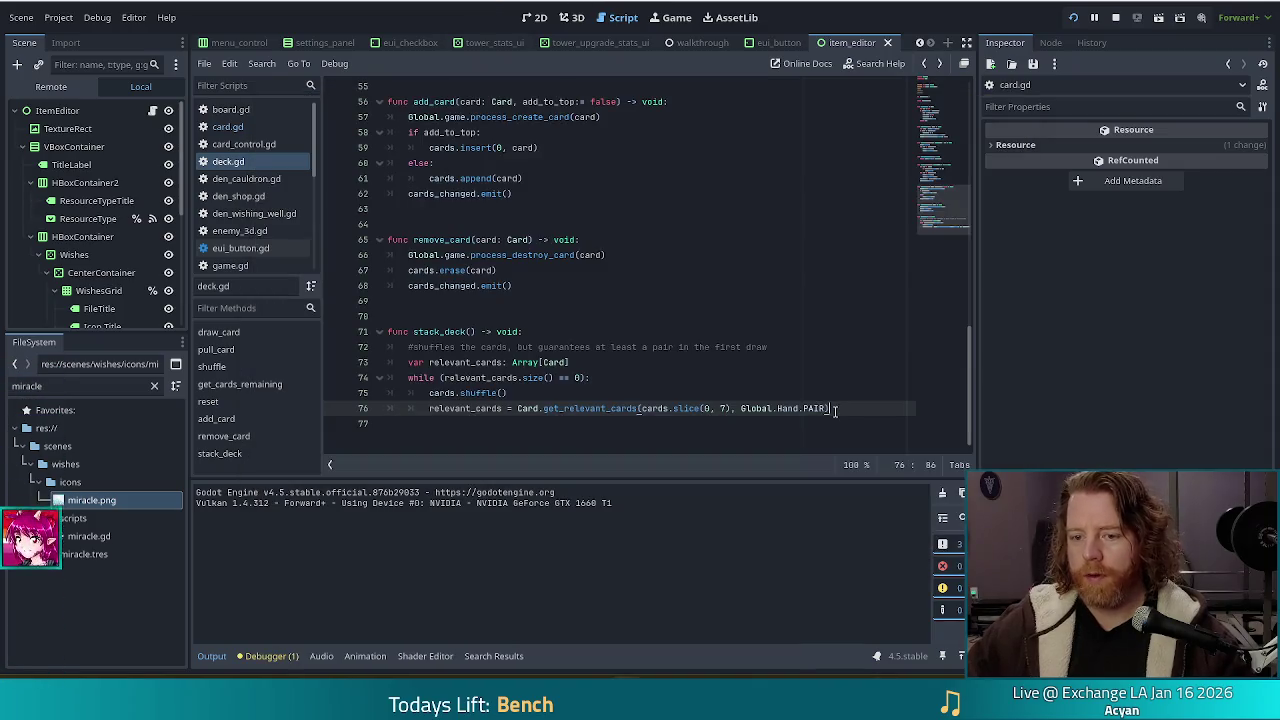
{"action": "key", "text": "Return"}
{"action": "type", "text": "print"}
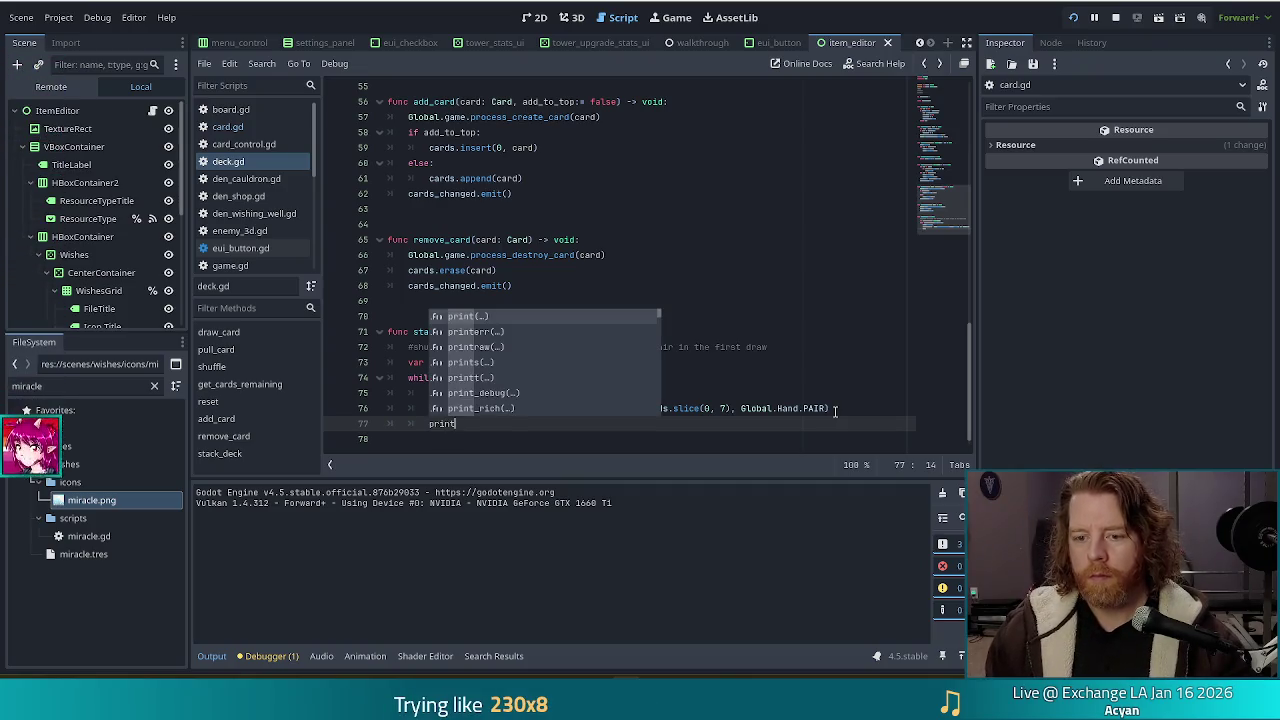
{"action": "type", "text": "(\"hi"}
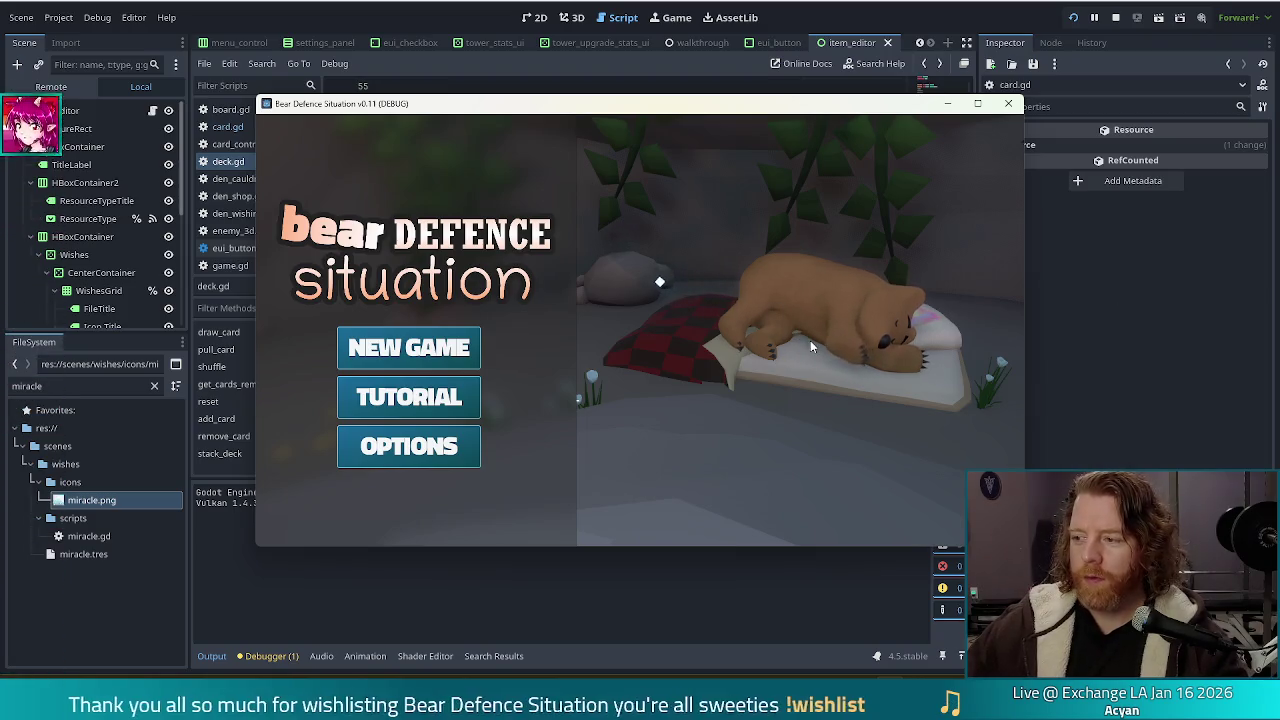
- Start a new game and advance with NEXT WAVE to the level map's dealt hand
{"action": "left_click", "coordinate": [407, 360]}
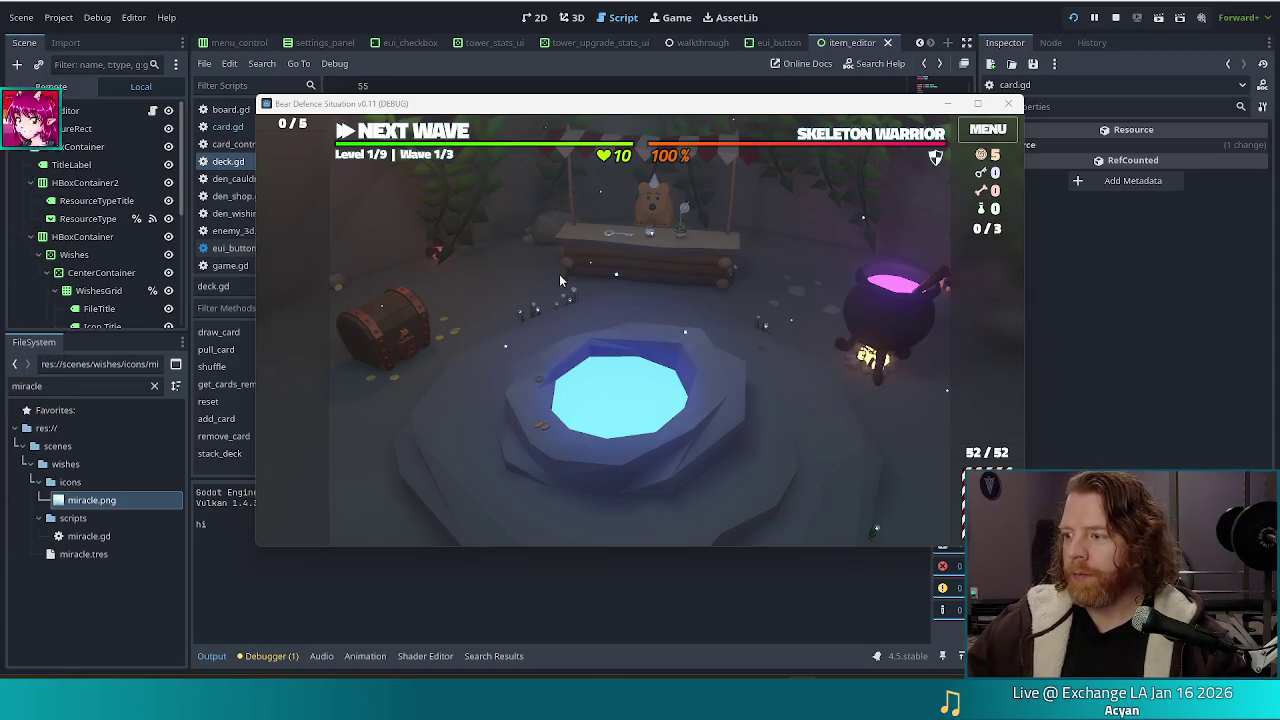
{"action": "left_click", "coordinate": [410, 132]}
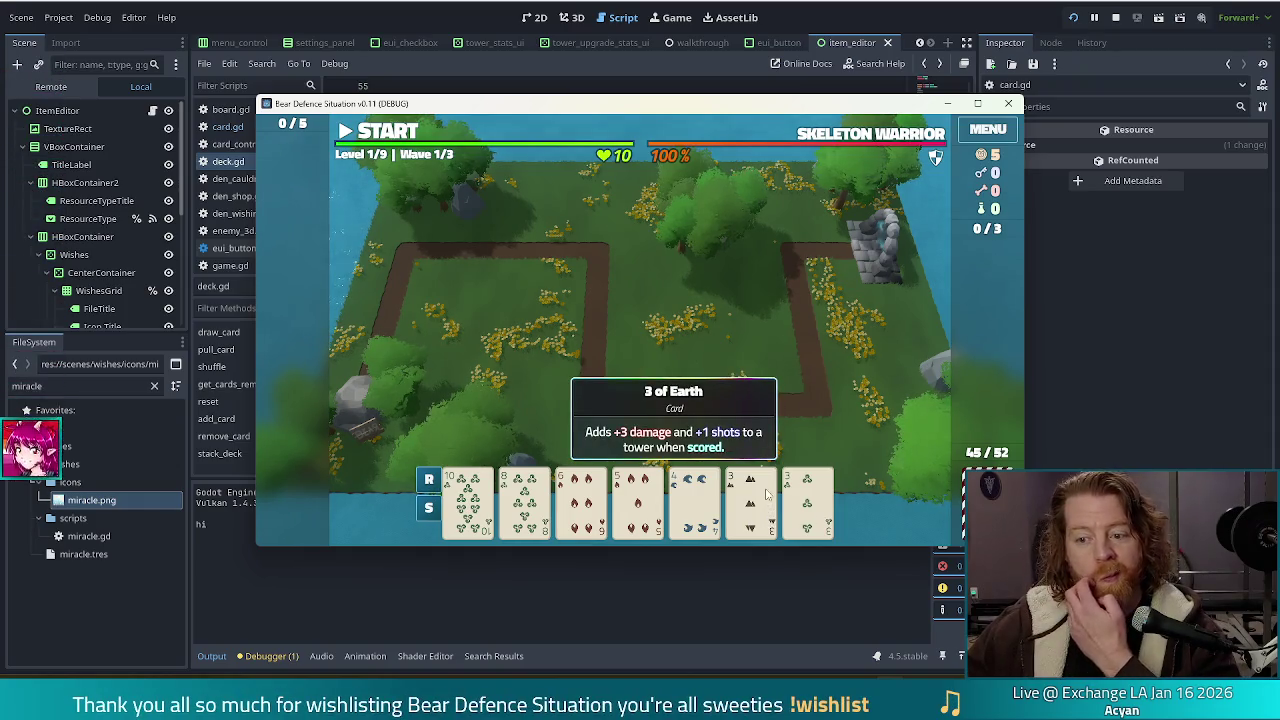
- Select the 3 of Earth and 3 of Wind as a pair, toggling them off and on
{"action": "left_click", "coordinate": [816, 502]}
{"action": "left_click", "coordinate": [750, 500]}
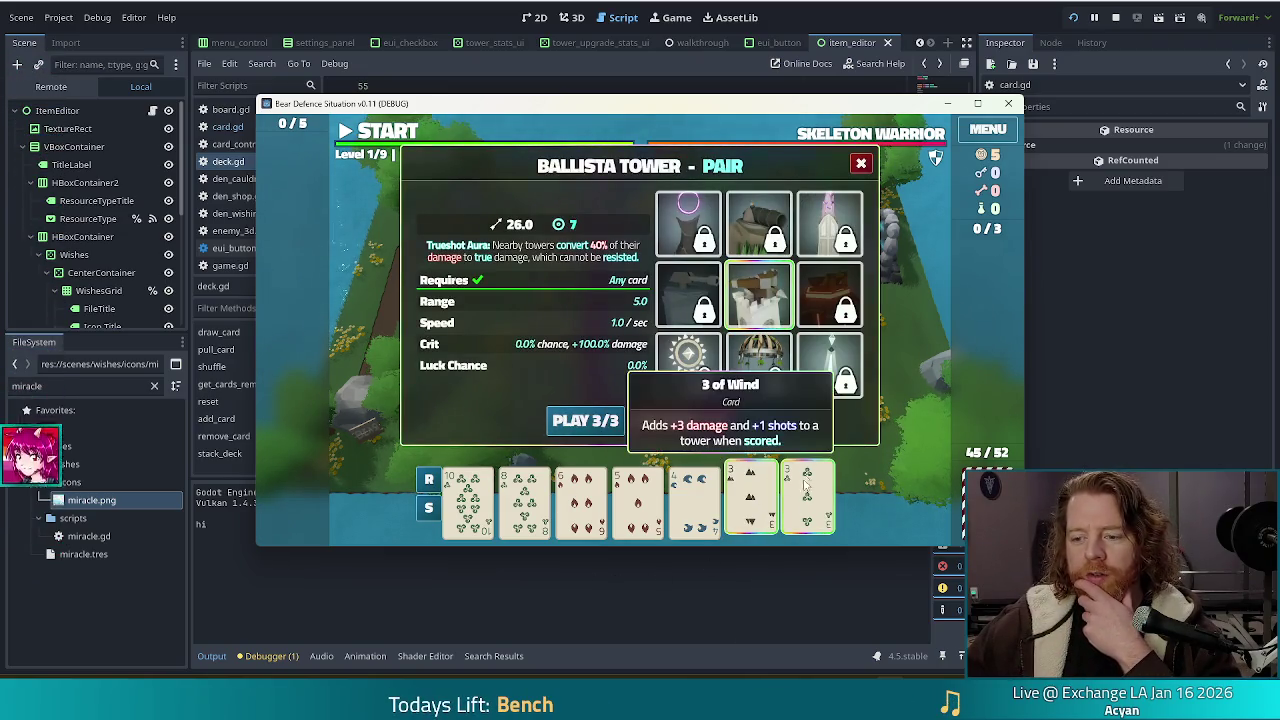
{"action": "left_click", "coordinate": [806, 505]}
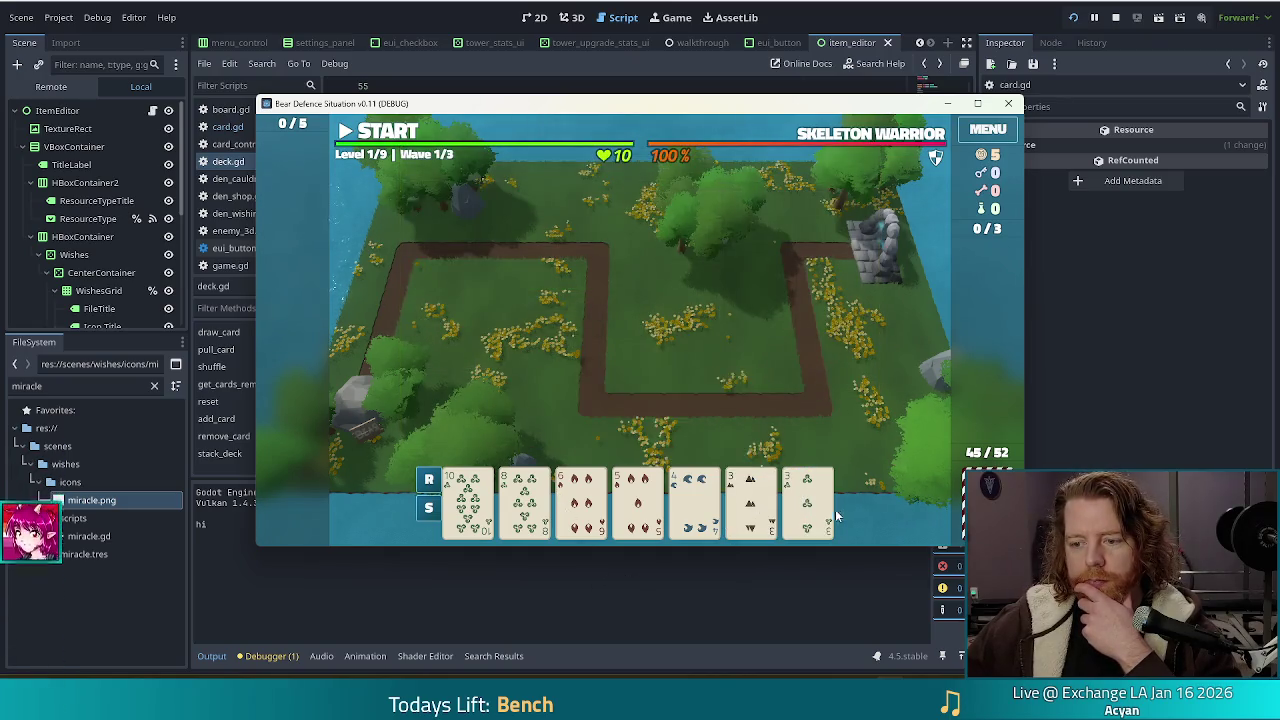
{"action": "left_click", "coordinate": [733, 513]}
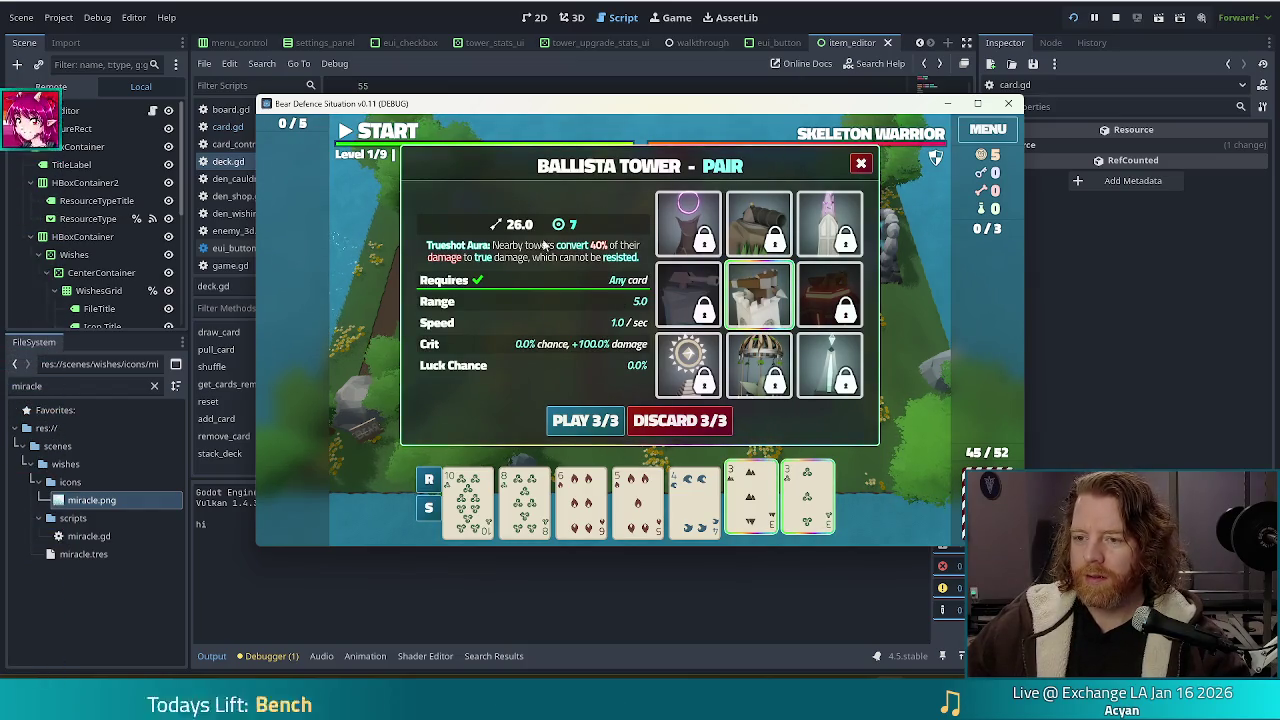
- Reposition the game window, toggle the 3 of Wind card, and return to deck.gd
{"action": "mouse_move", "coordinate": [617, 108]}
{"action": "left_mouse_down"}
{"action": "mouse_move", "coordinate": [595, 113]}
{"action": "mouse_move", "coordinate": [562, 91]}
{"action": "left_mouse_up"}
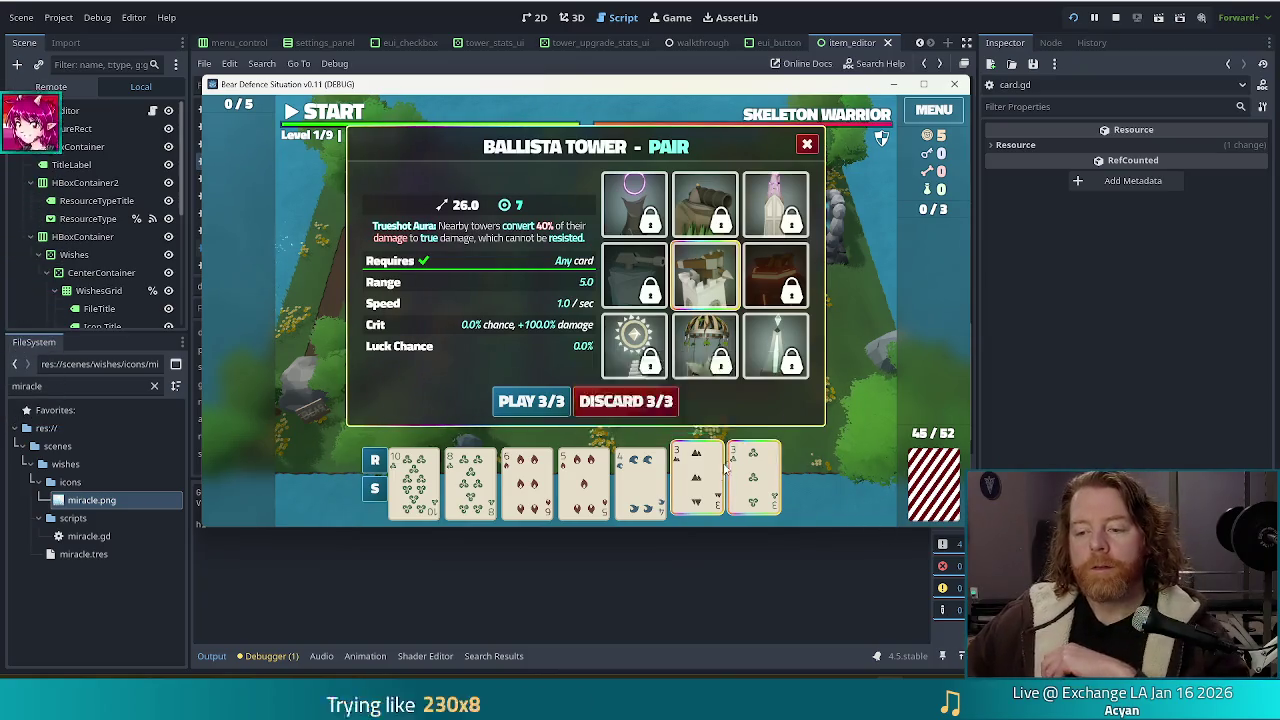
{"action": "left_click_drag", "start_coordinate": [447, 84], "coordinate": [477, 48]}
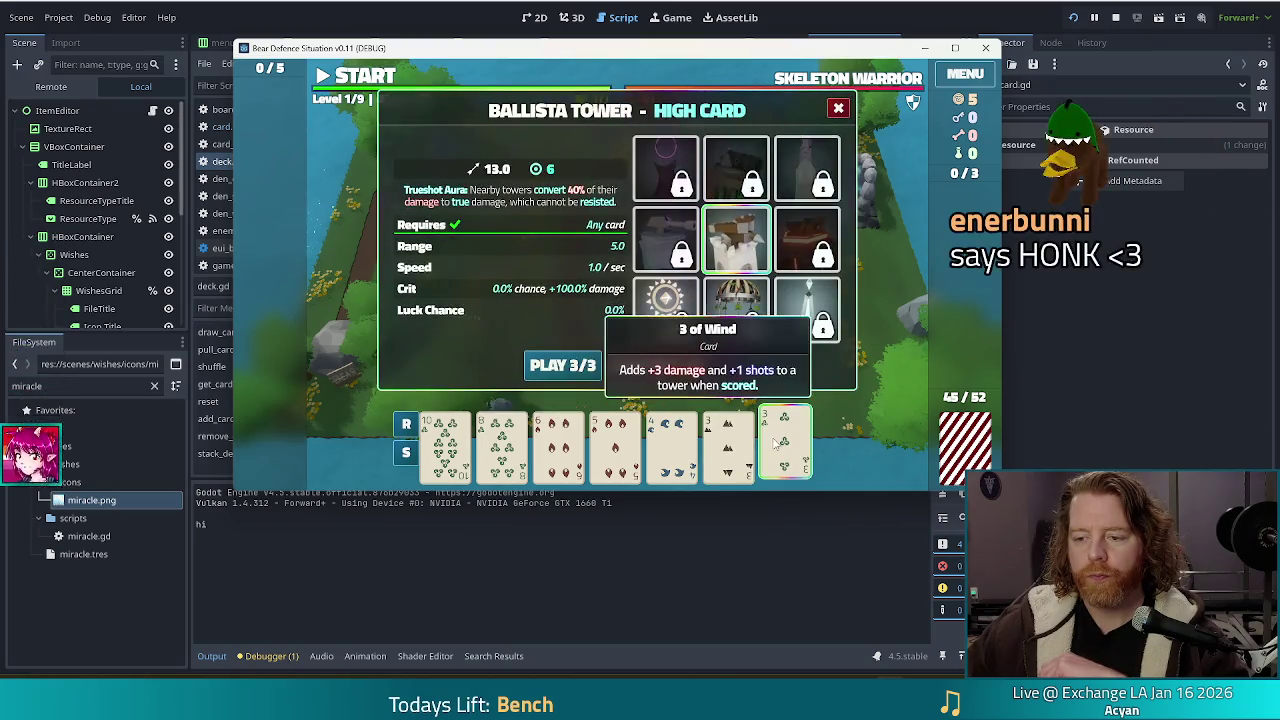
{"action": "left_click", "coordinate": [748, 450]}
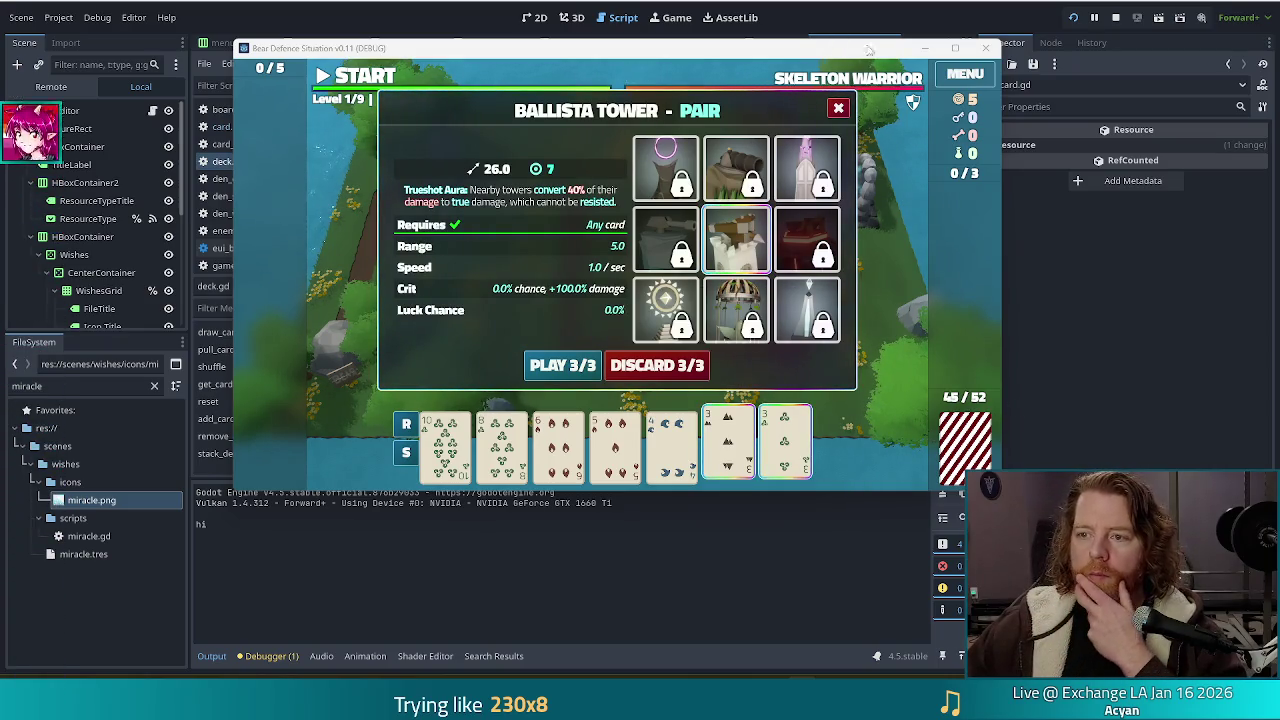
{"action": "left_click", "coordinate": [948, 18]}
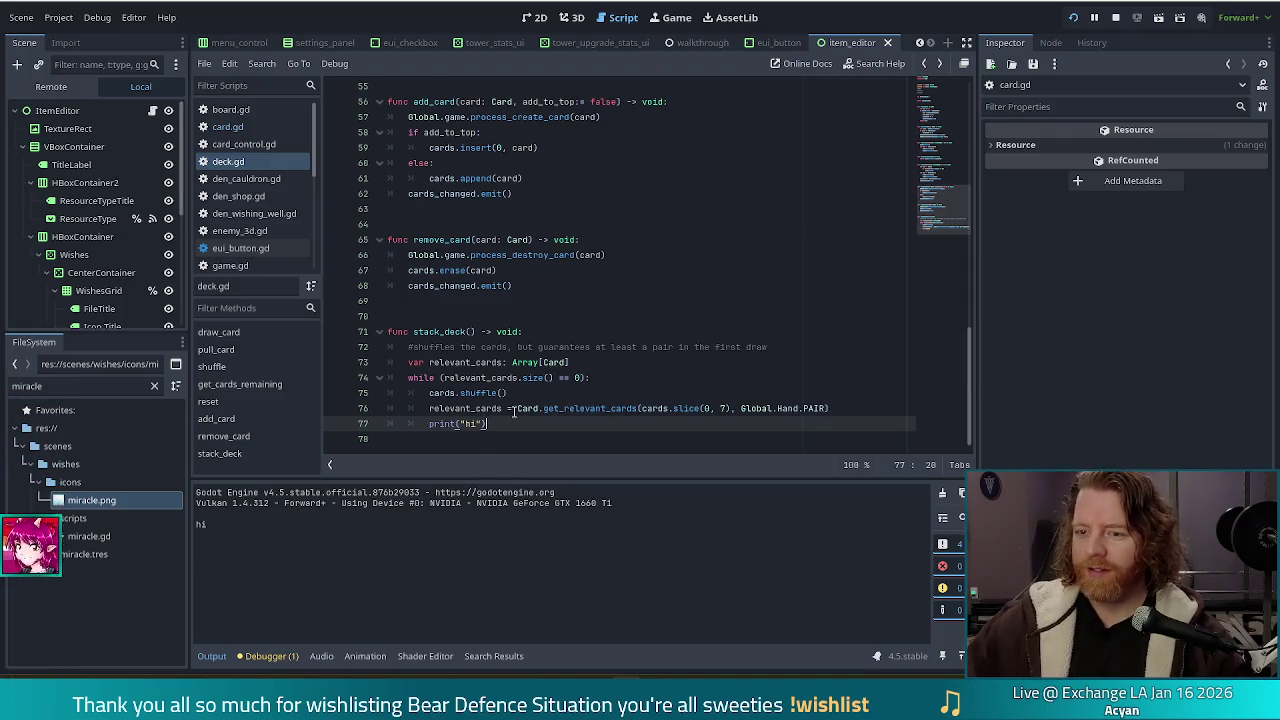
- Check the print("hi") line 77 and get_relevant_cards call on line 76, then focus the file filter
{"action": "left_click_drag", "start_coordinate": [418, 423], "coordinate": [429, 423]}
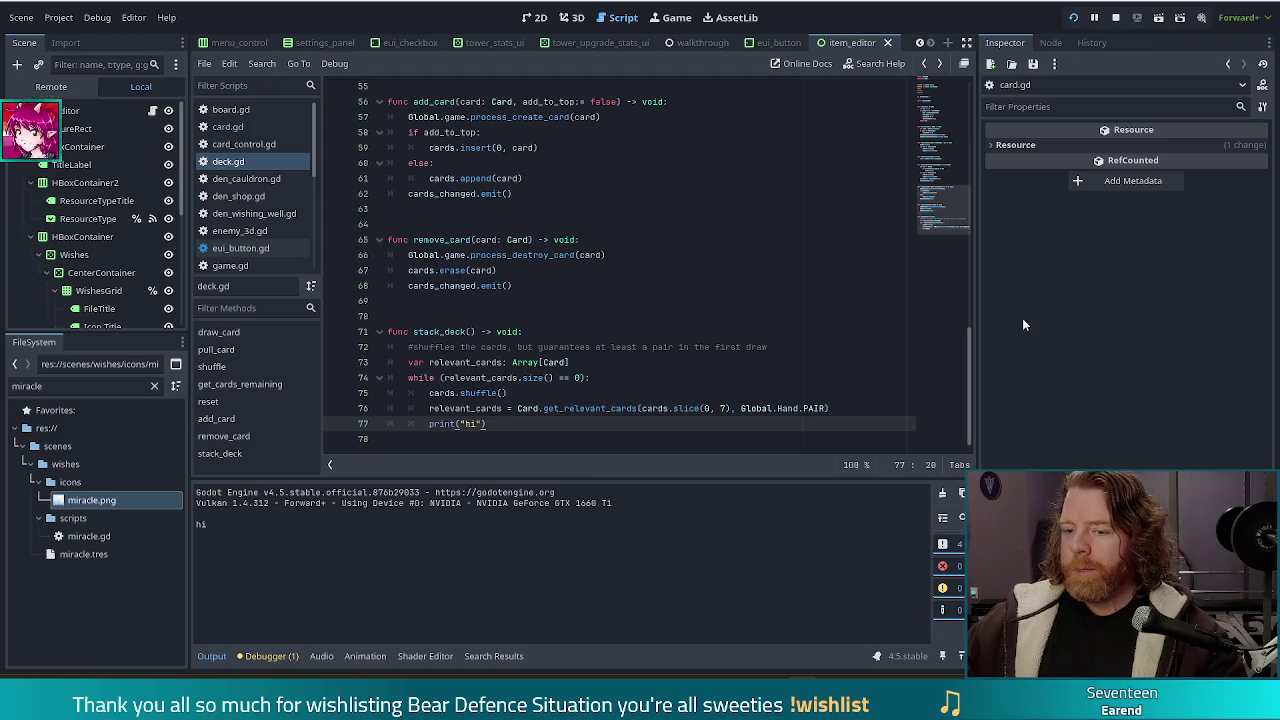
{"action": "left_click", "coordinate": [636, 408]}
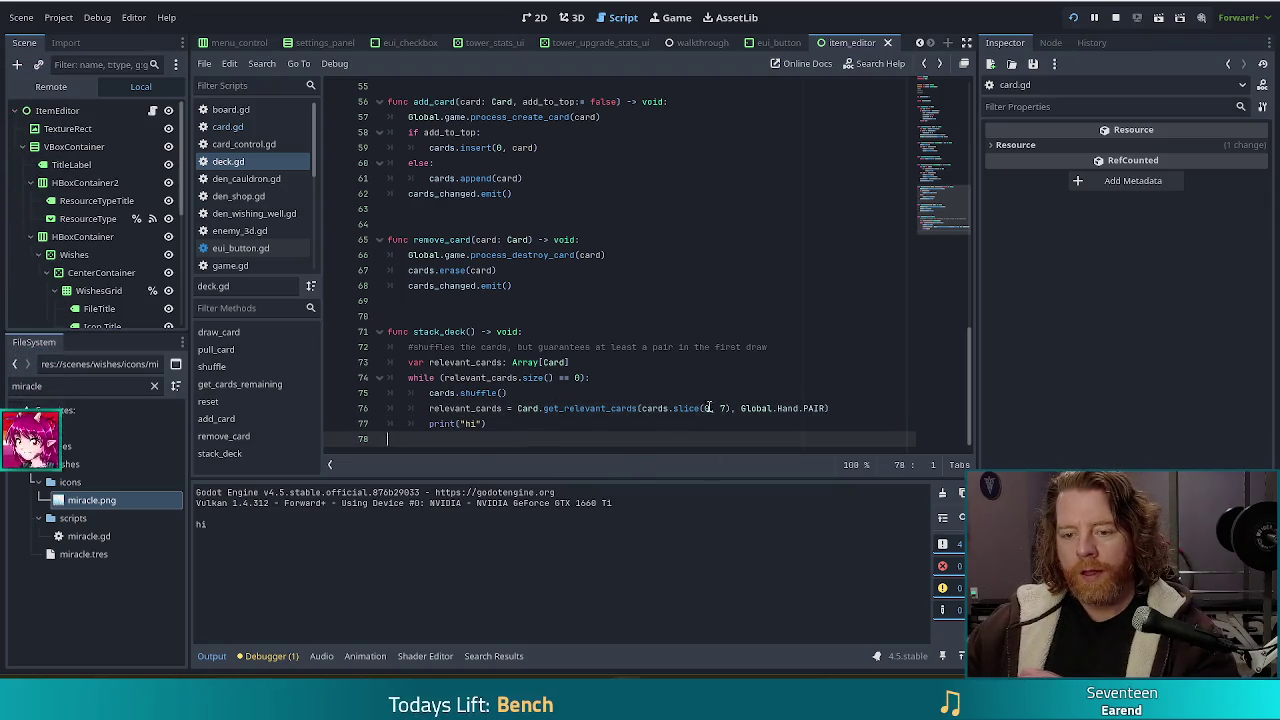
{"action": "key", "text": "Down"}
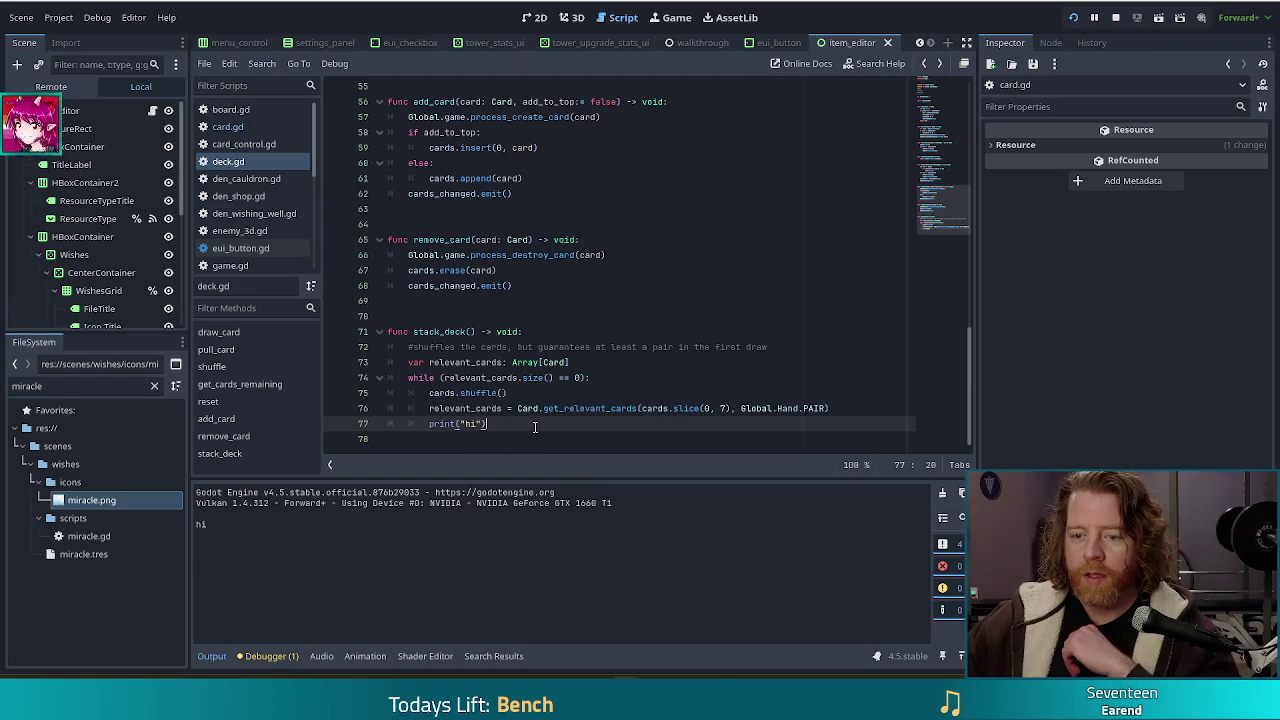
{"action": "left_click", "coordinate": [8, 385]}
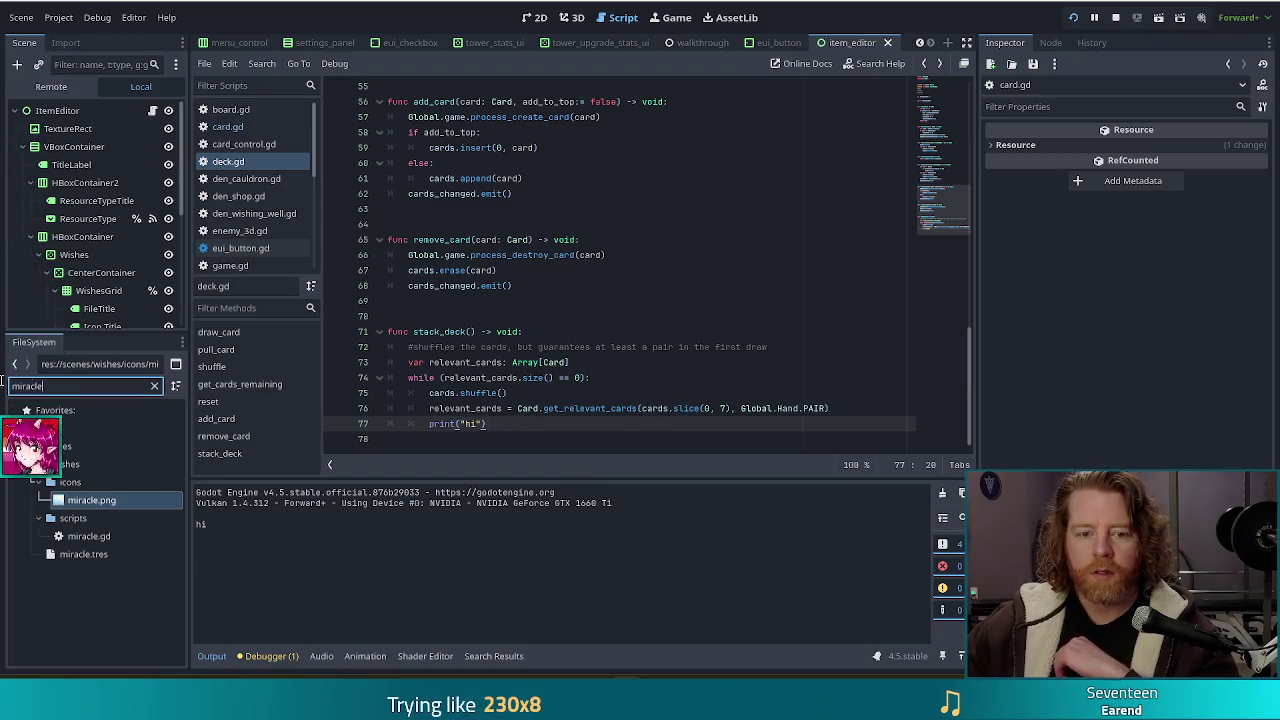
- Filter for 'trainin', open training_wheels.tres, and set its Damage Bonus to 10
{"action": "type", "text": "trainin"}
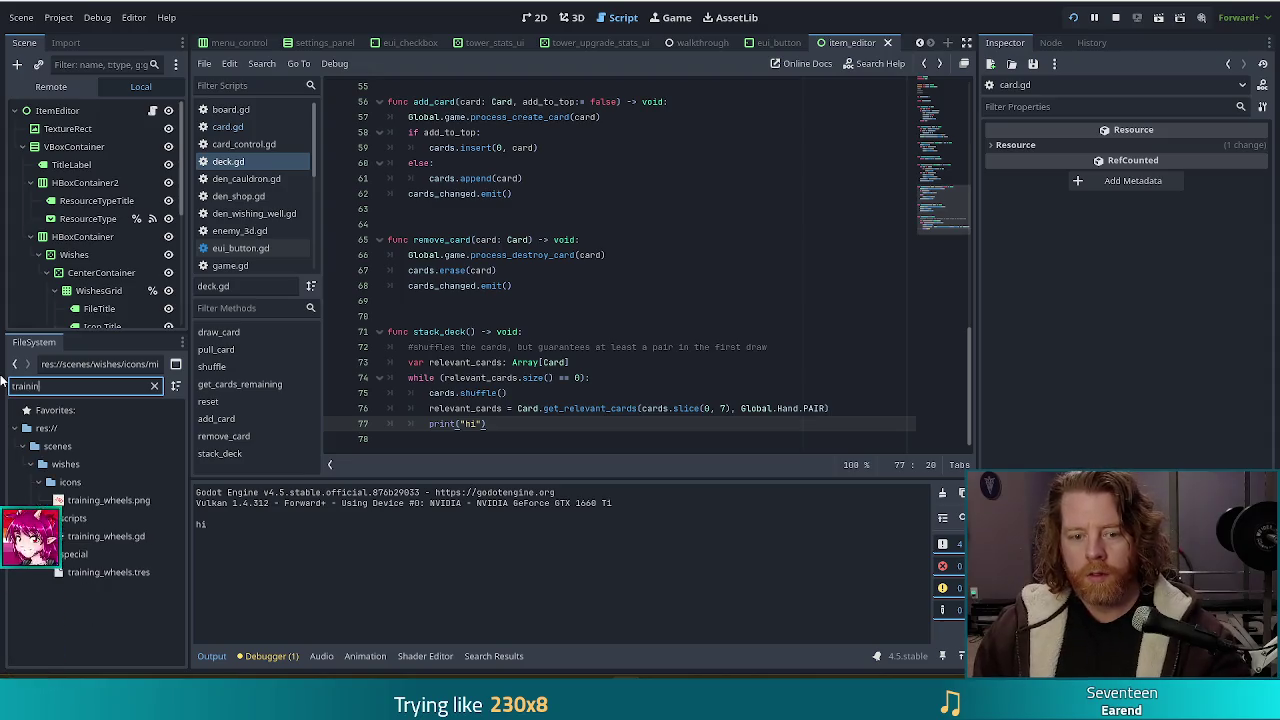
{"action": "double_click", "coordinate": [100, 572]}
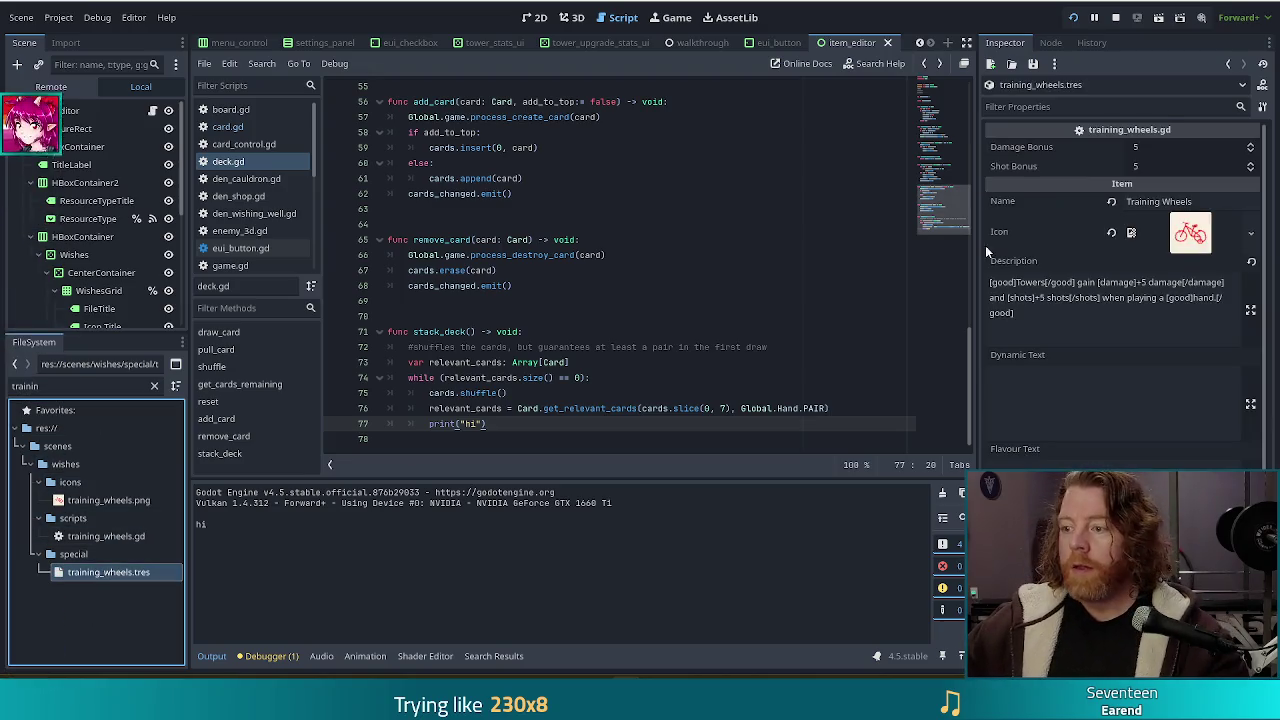
{"action": "left_click", "coordinate": [1168, 146]}
{"action": "type", "text": "10"}
{"action": "key", "text": "Return"}
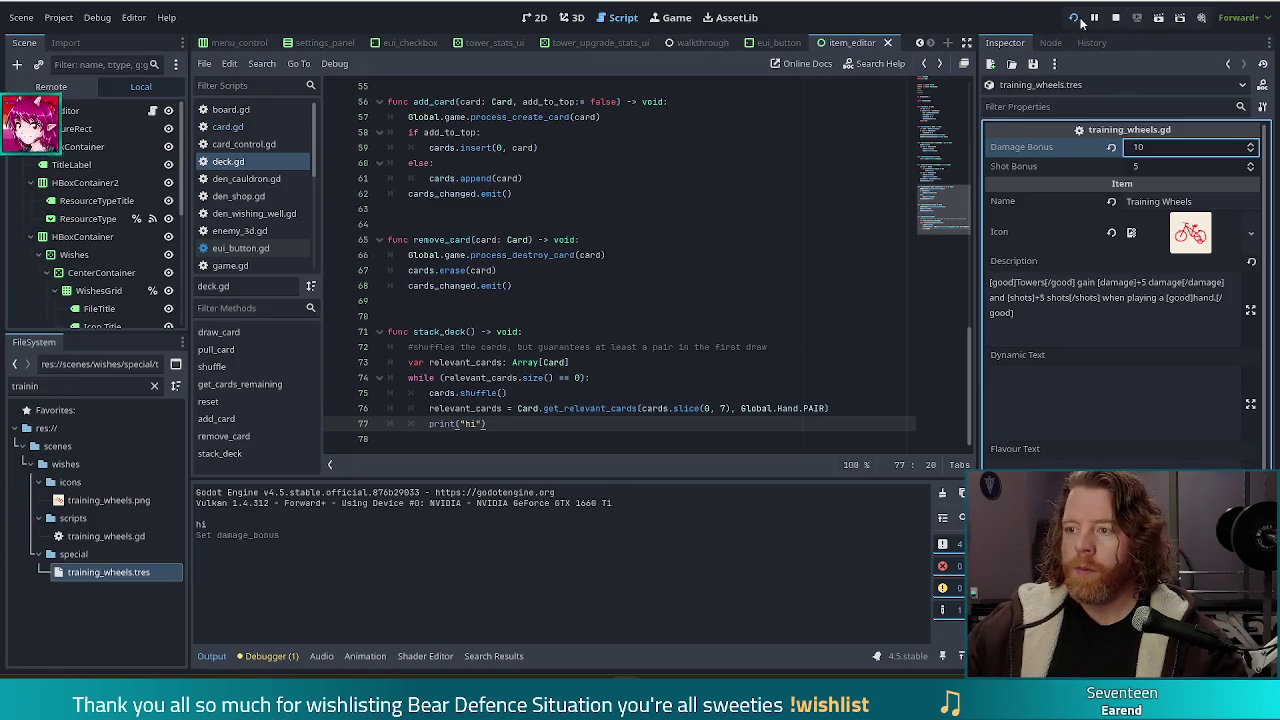
- Relaunch the game and change the Training Wheels description from +5 to +10 damage
{"action": "key", "text": "F5"}
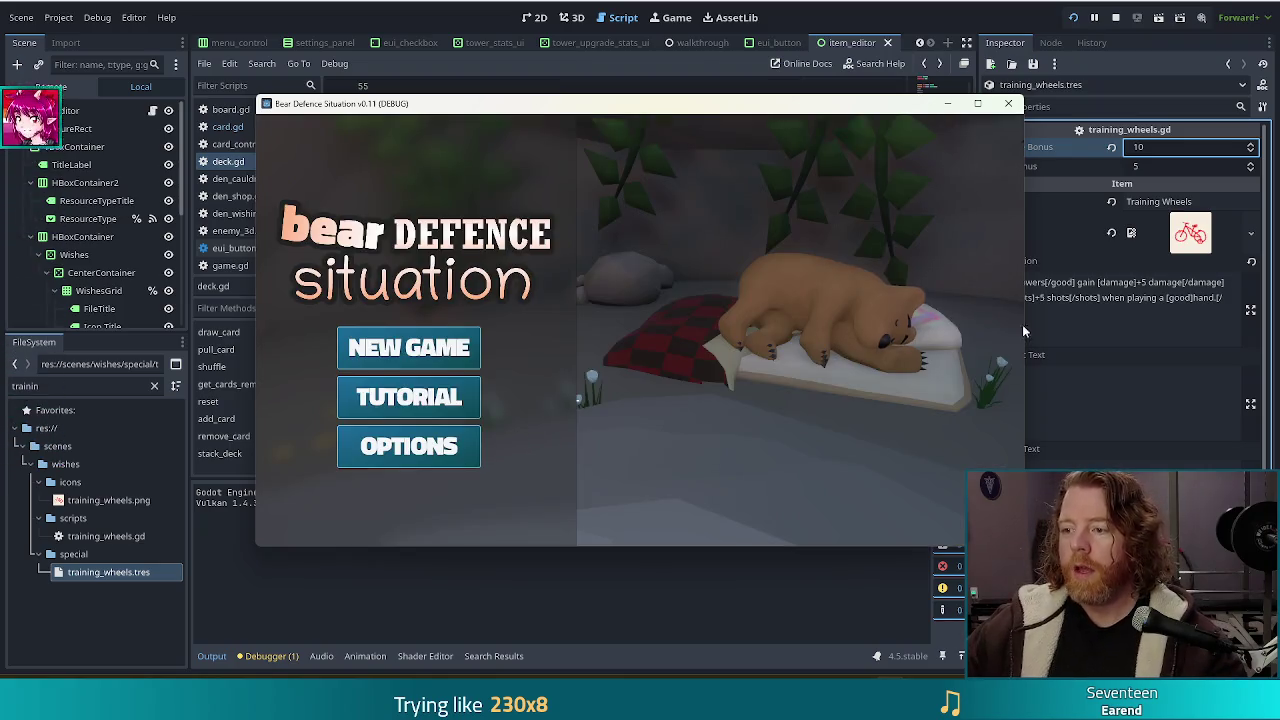
{"action": "left_click", "coordinate": [1125, 297]}
{"action": "left_click", "coordinate": [1147, 282]}
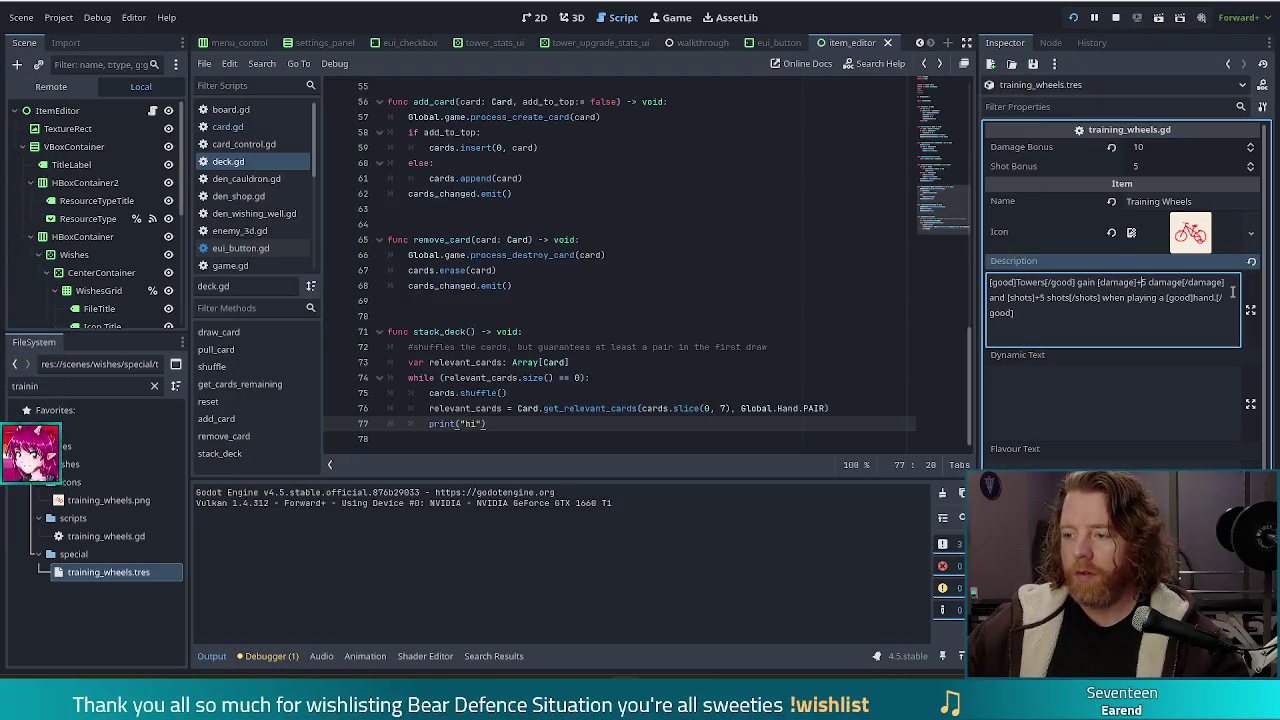
{"action": "key", "text": "BackSpace"}
{"action": "type", "text": "10"}
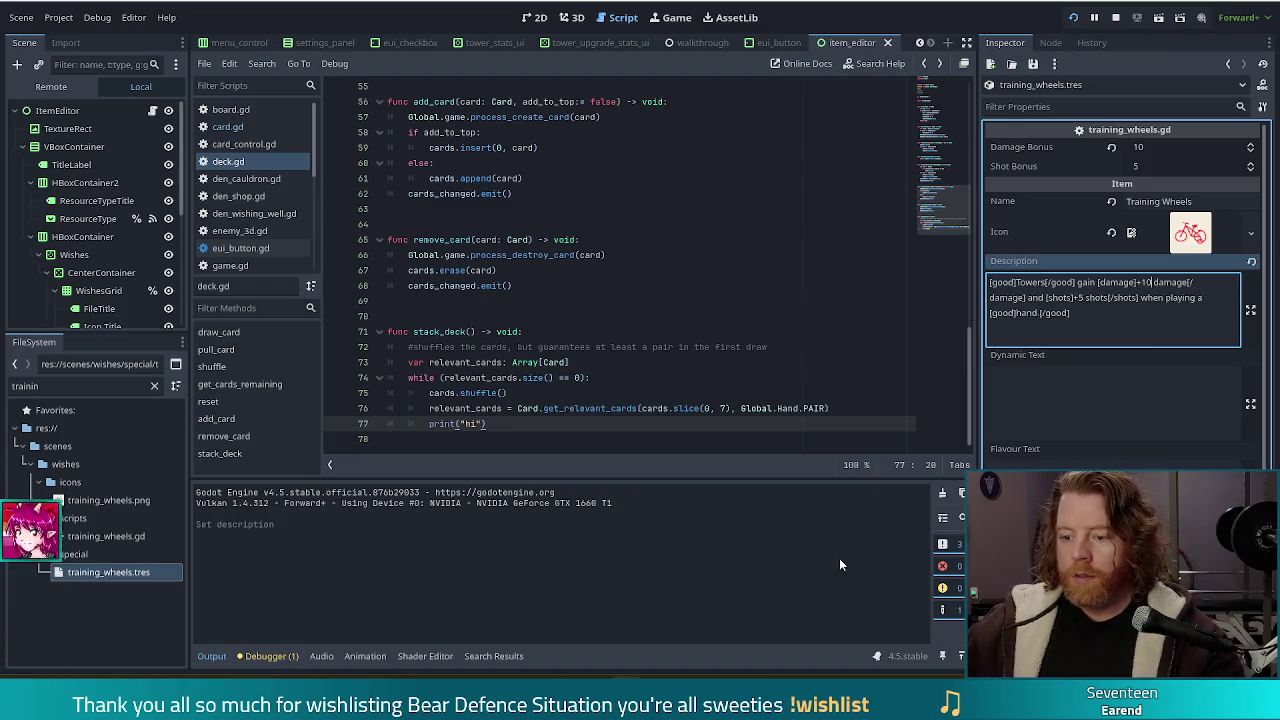
{"action": "key", "text": "alt+Tab"}
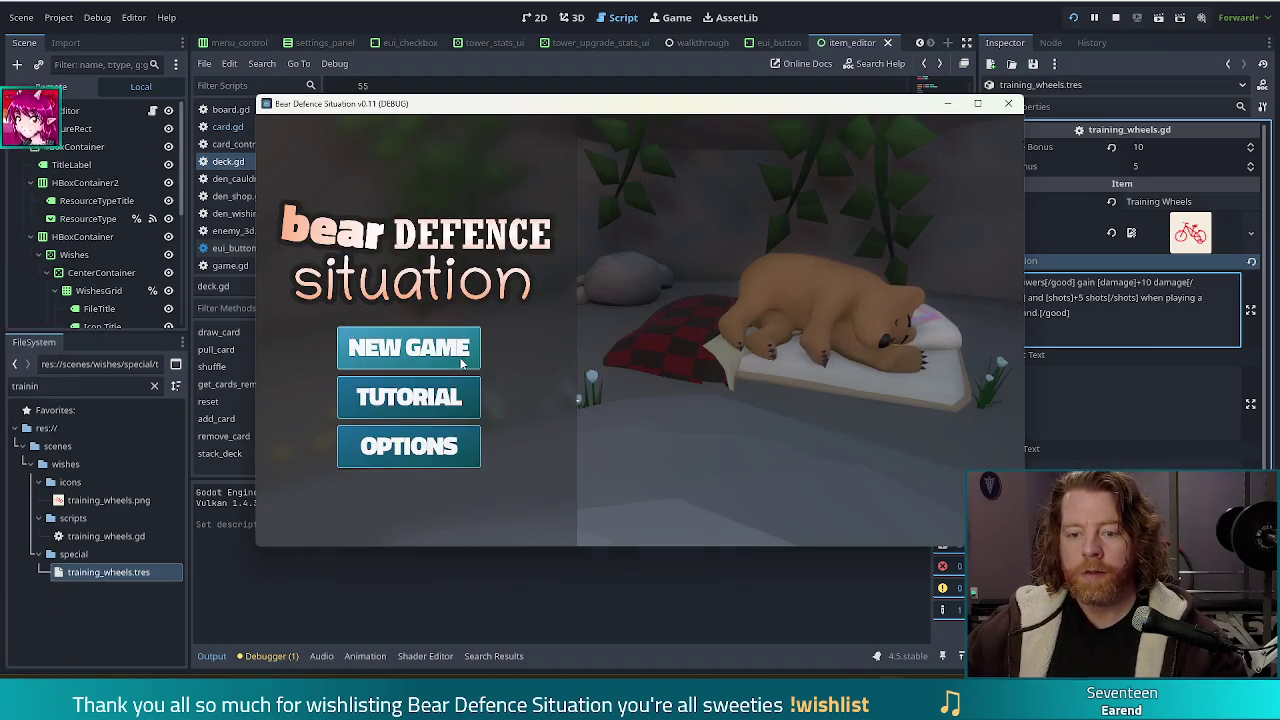
- Start a new game, throw gold into the well, and take the Training Wheels wish
{"action": "left_click", "coordinate": [412, 347]}
{"action": "left_click", "coordinate": [733, 378]}
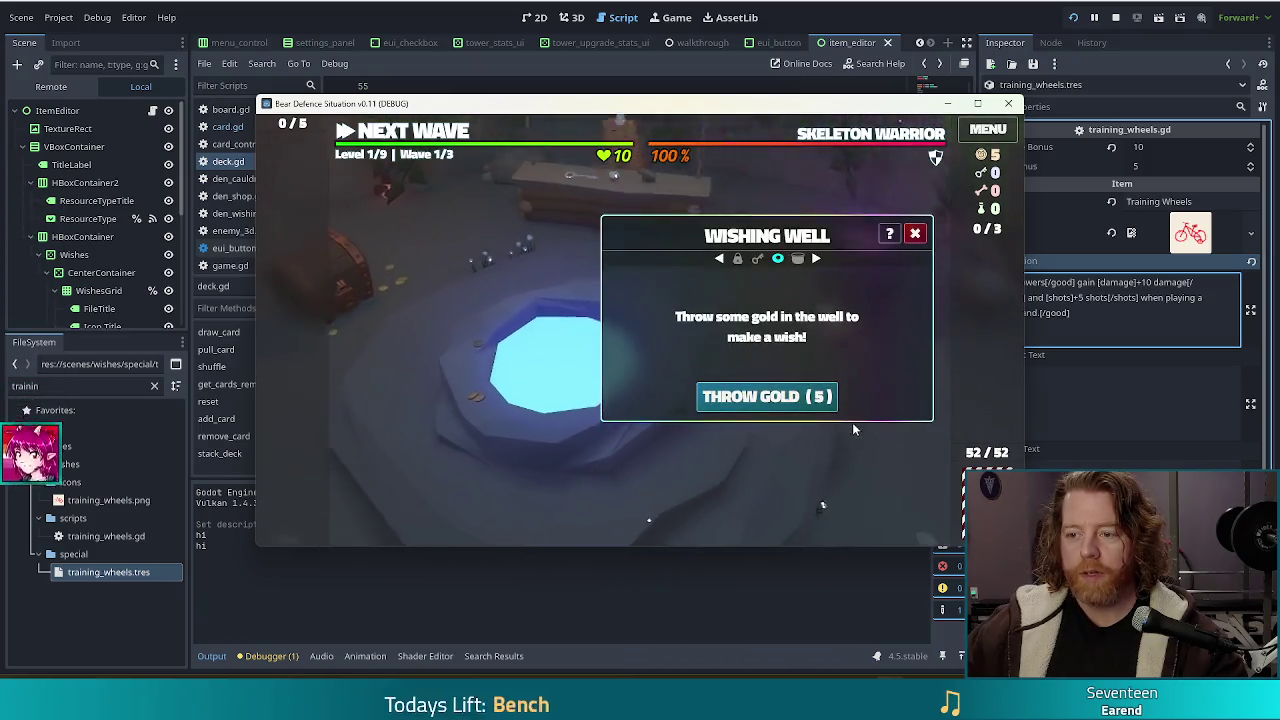
{"action": "left_click", "coordinate": [800, 402]}
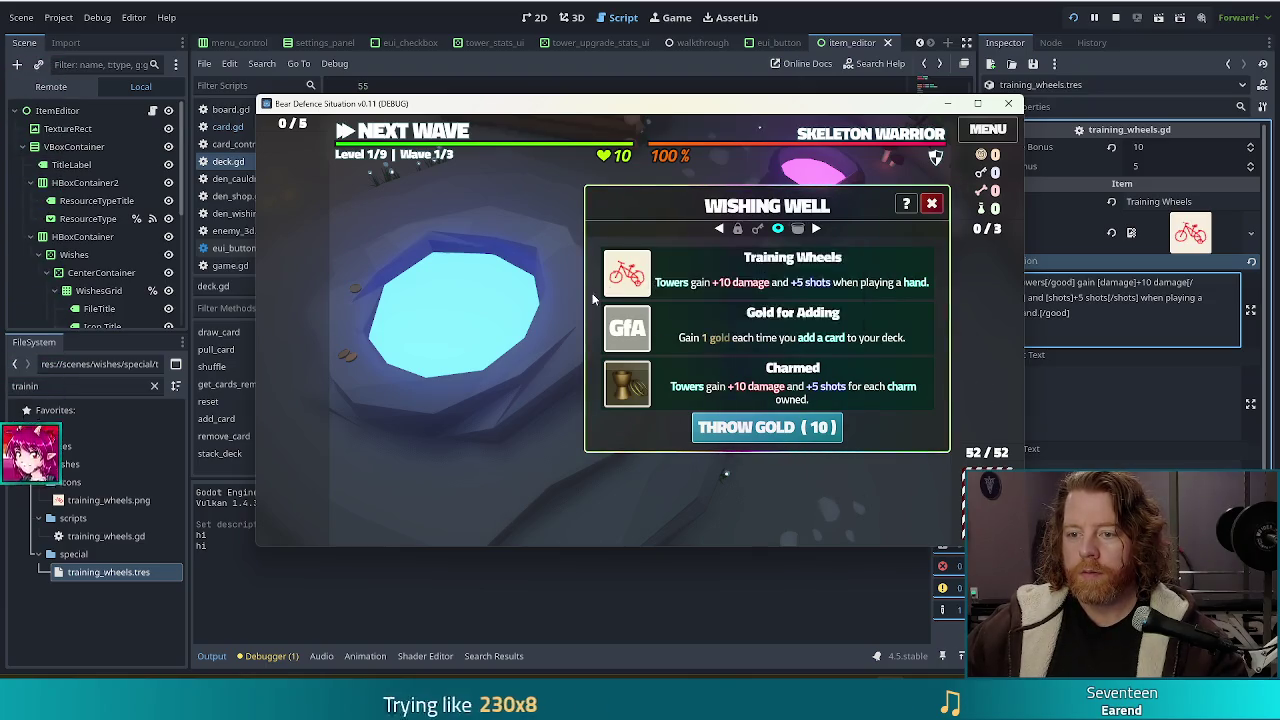
{"action": "left_click", "coordinate": [638, 276]}
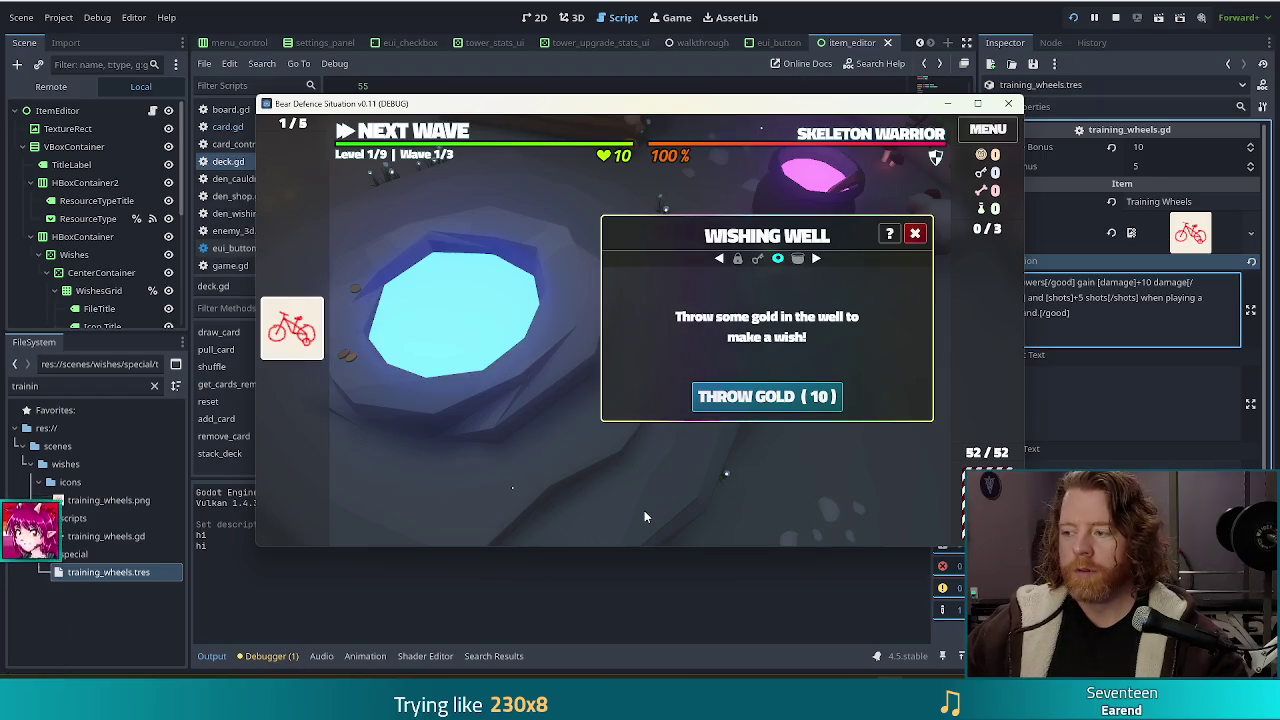
{"action": "mouse_move", "coordinate": [318, 339]}
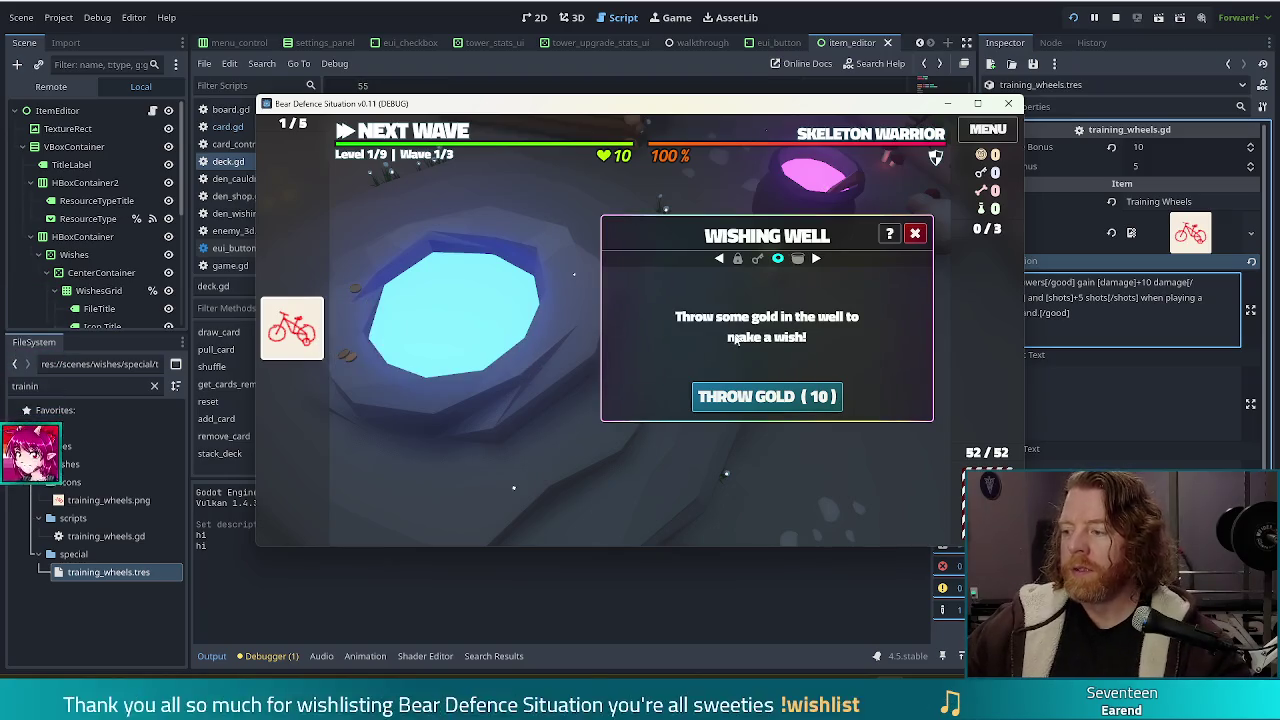
{"action": "left_click", "coordinate": [914, 233]}
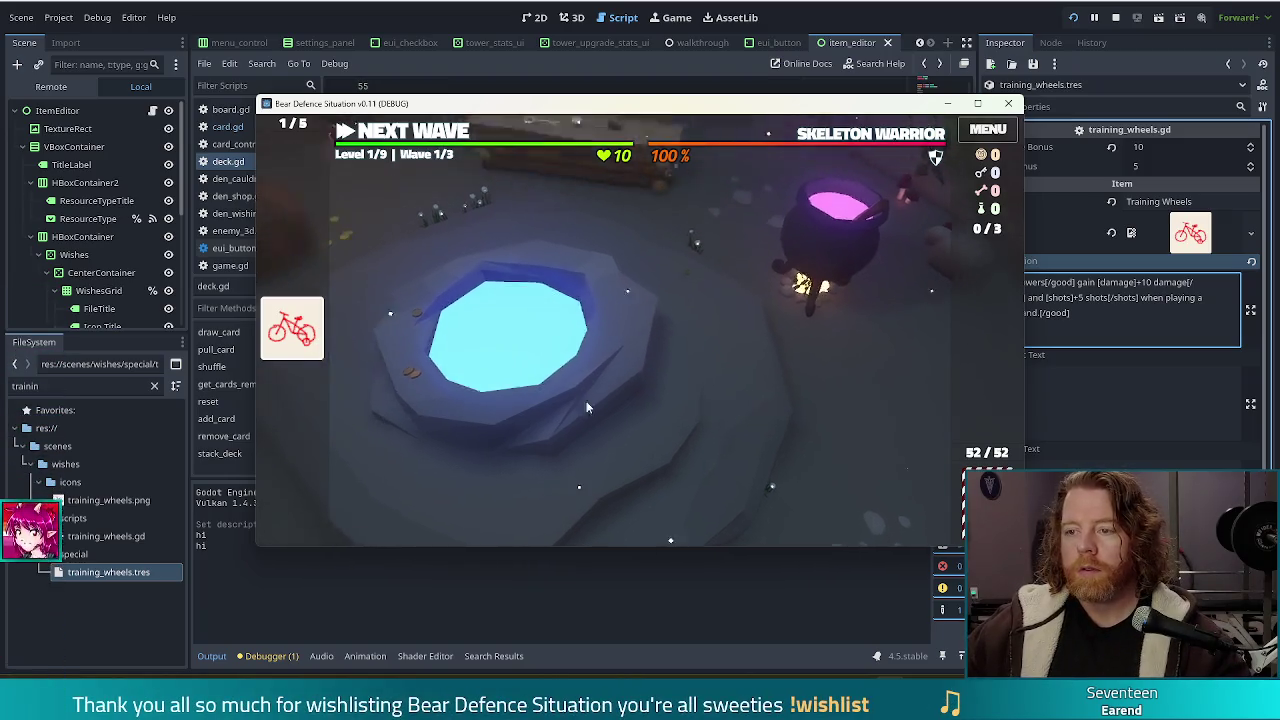
- Advance with NEXT WAVE to the level map, then check the hi output lines in the editor
{"action": "mouse_move", "coordinate": [865, 143]}
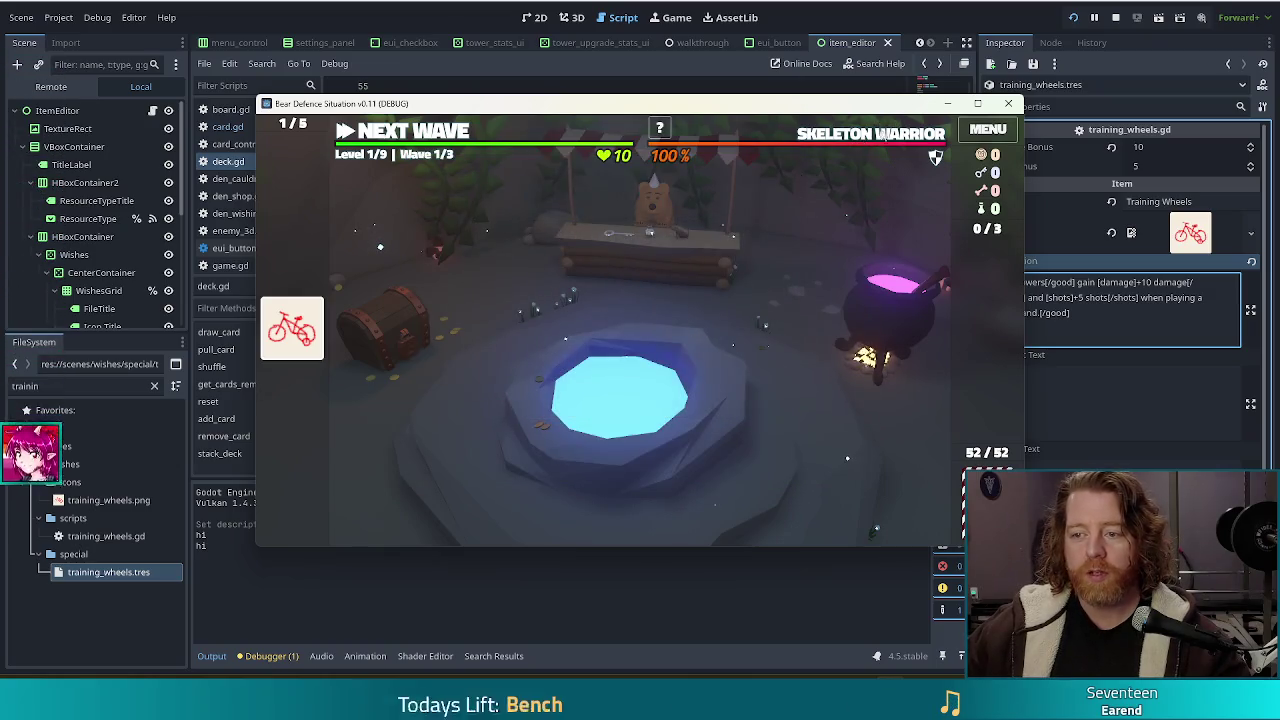
{"action": "left_click", "coordinate": [400, 132]}
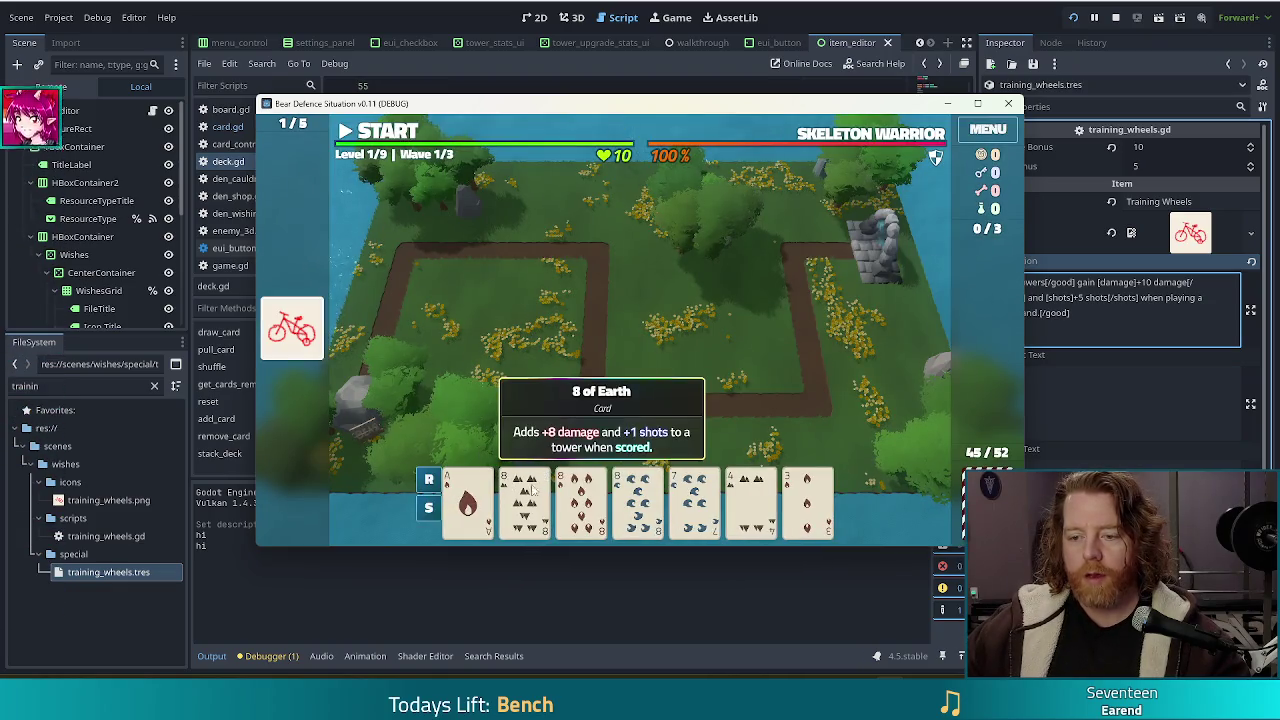
{"action": "mouse_move", "coordinate": [602, 493]}
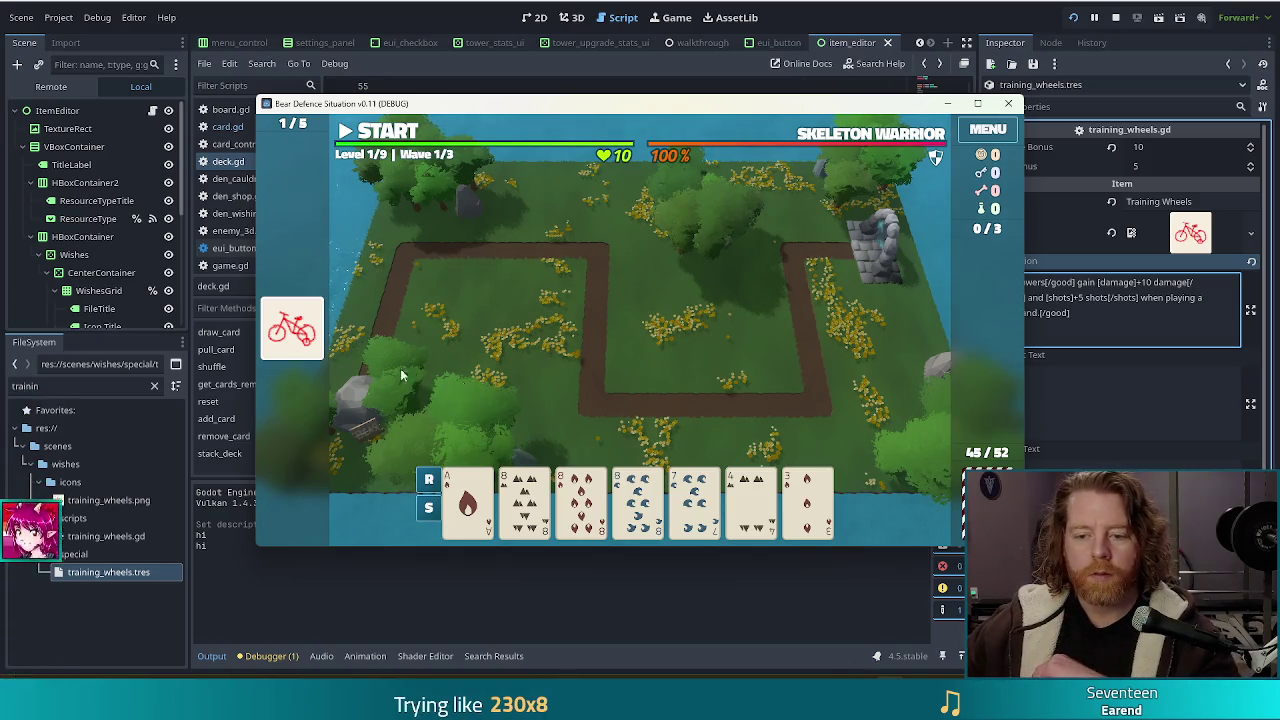
{"action": "left_click", "coordinate": [220, 551]}
{"action": "mouse_move", "coordinate": [200, 532]}
{"action": "left_mouse_down"}
{"action": "mouse_move", "coordinate": [217, 550]}
{"action": "mouse_move", "coordinate": [200, 524]}
{"action": "left_mouse_up"}
{"action": "left_click", "coordinate": [225, 549]}
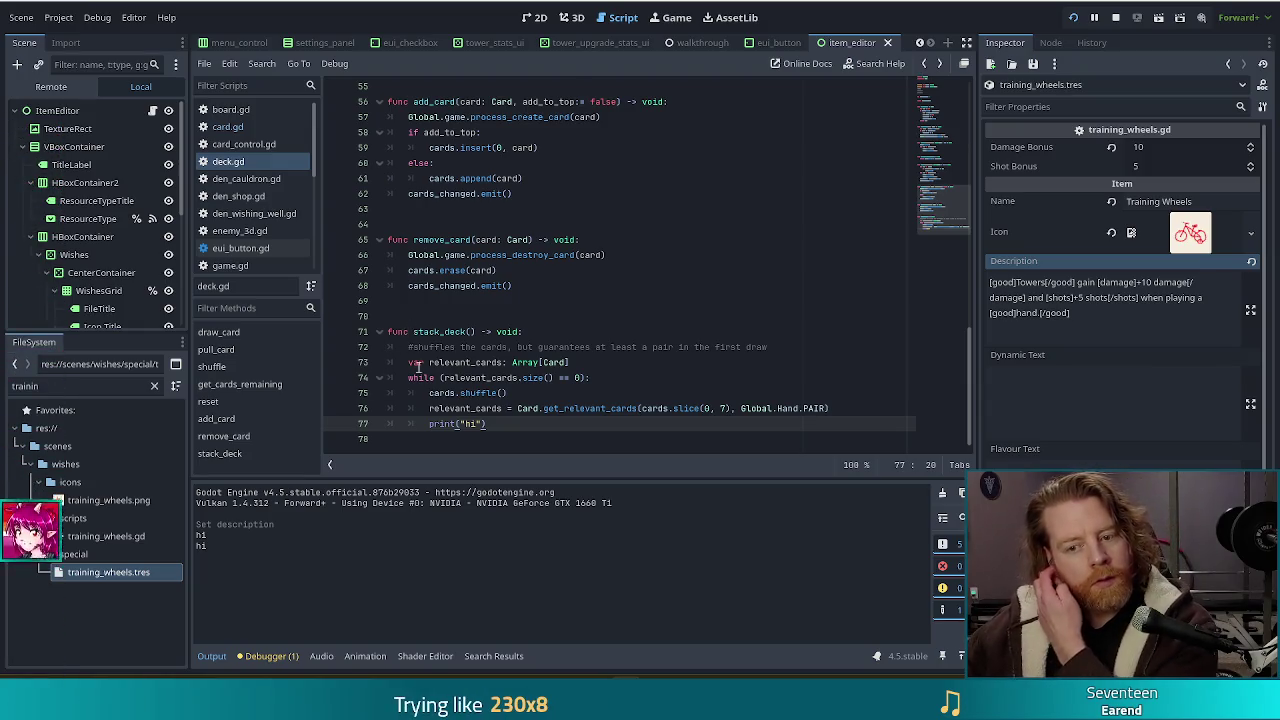
- Change line 77's debug print from "hi" to "stack_deck", save deck.gd, and return to the game
{"action": "left_click", "coordinate": [896, 411], "text": "shift"}
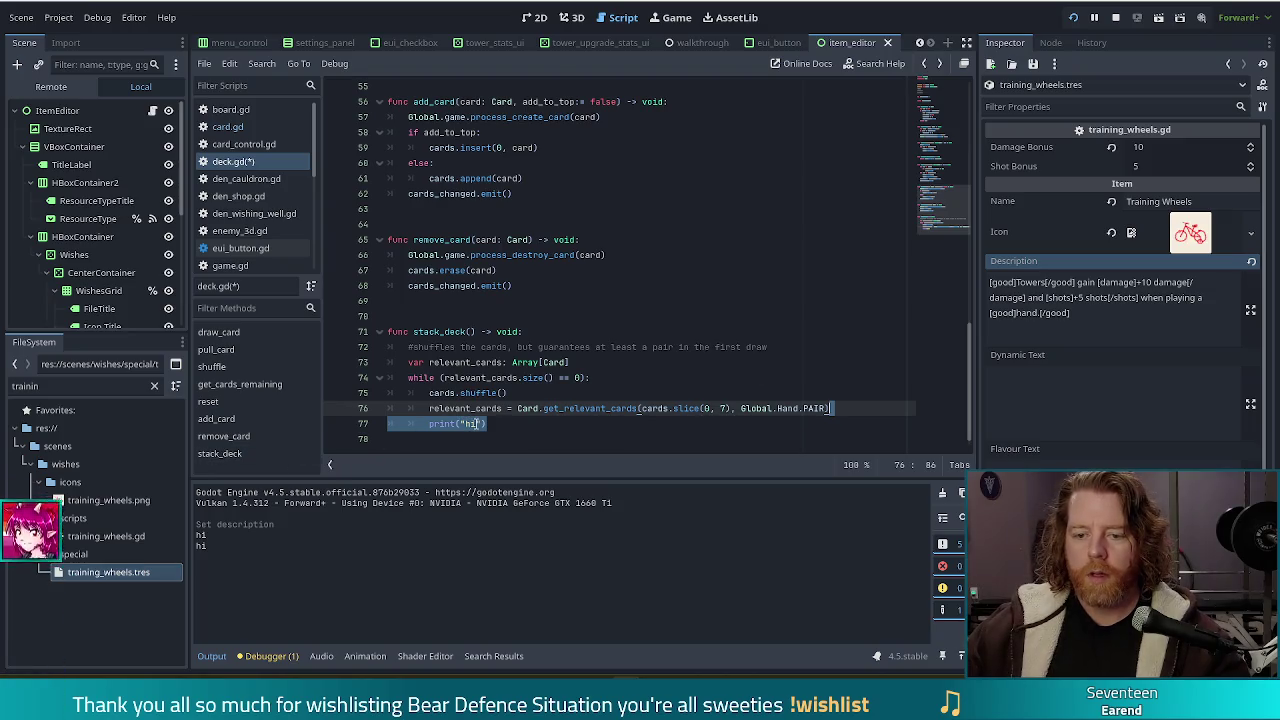
{"action": "left_click", "coordinate": [469, 424]}
{"action": "type", "text": "ack "}
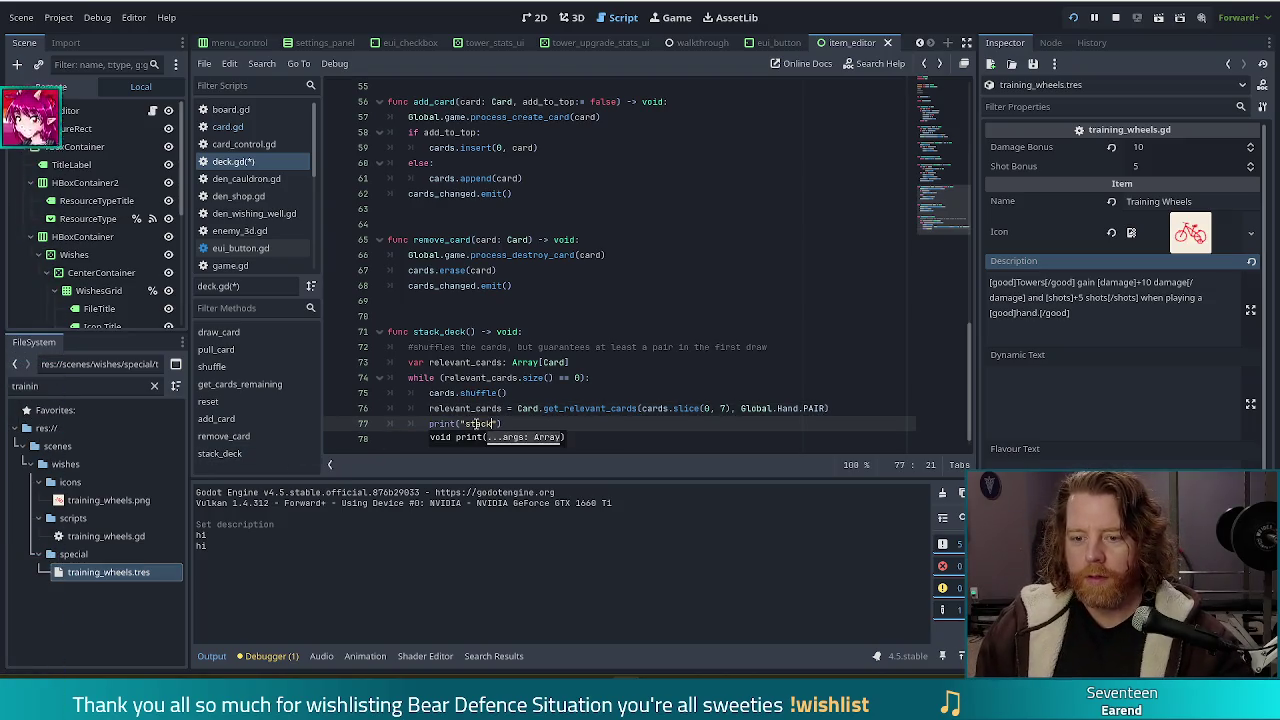
{"action": "type", "text": "deck"}
{"action": "key", "text": "ctrl+s"}
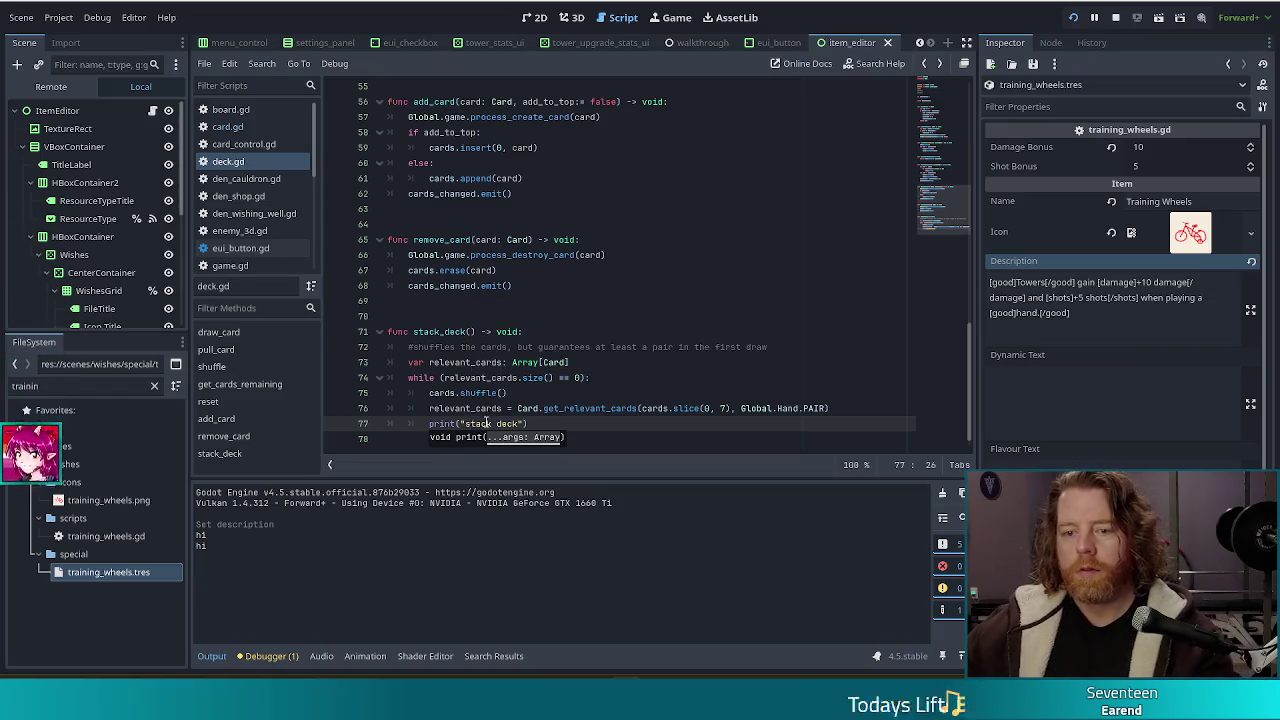
{"action": "type", "text": "_"}
{"action": "key", "text": "ctrl+s"}
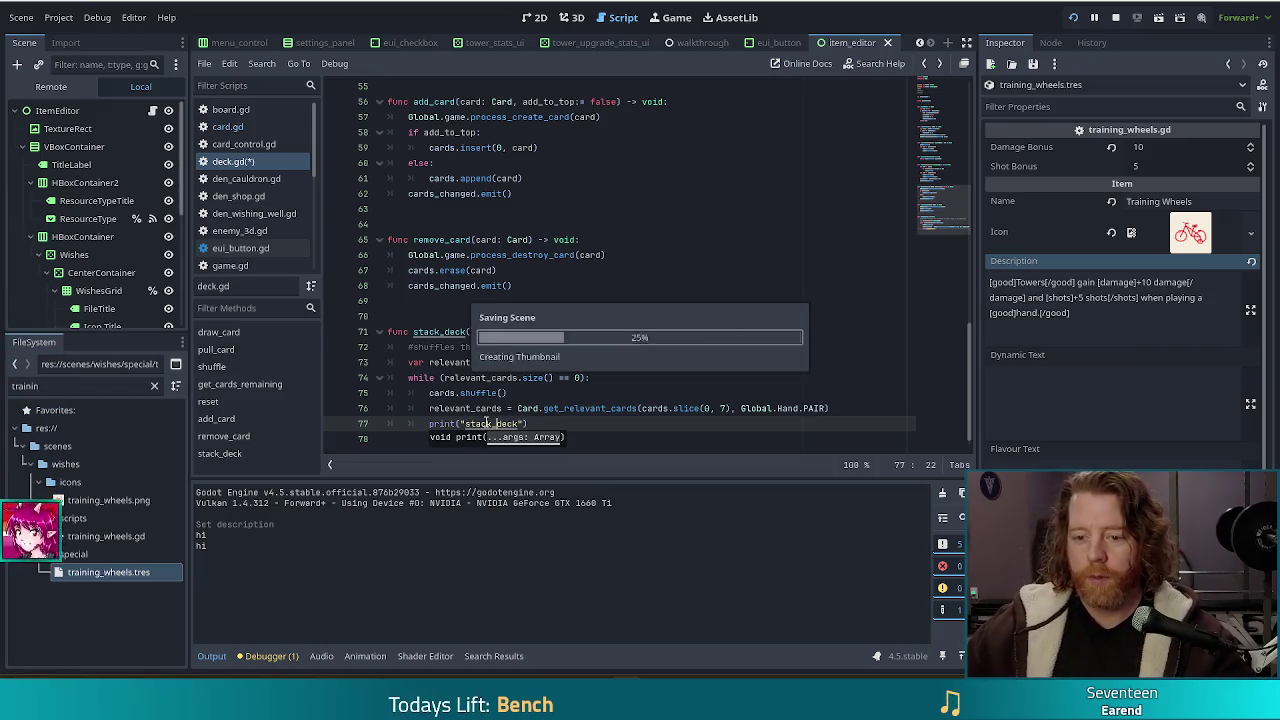
{"action": "left_click", "coordinate": [504, 362]}
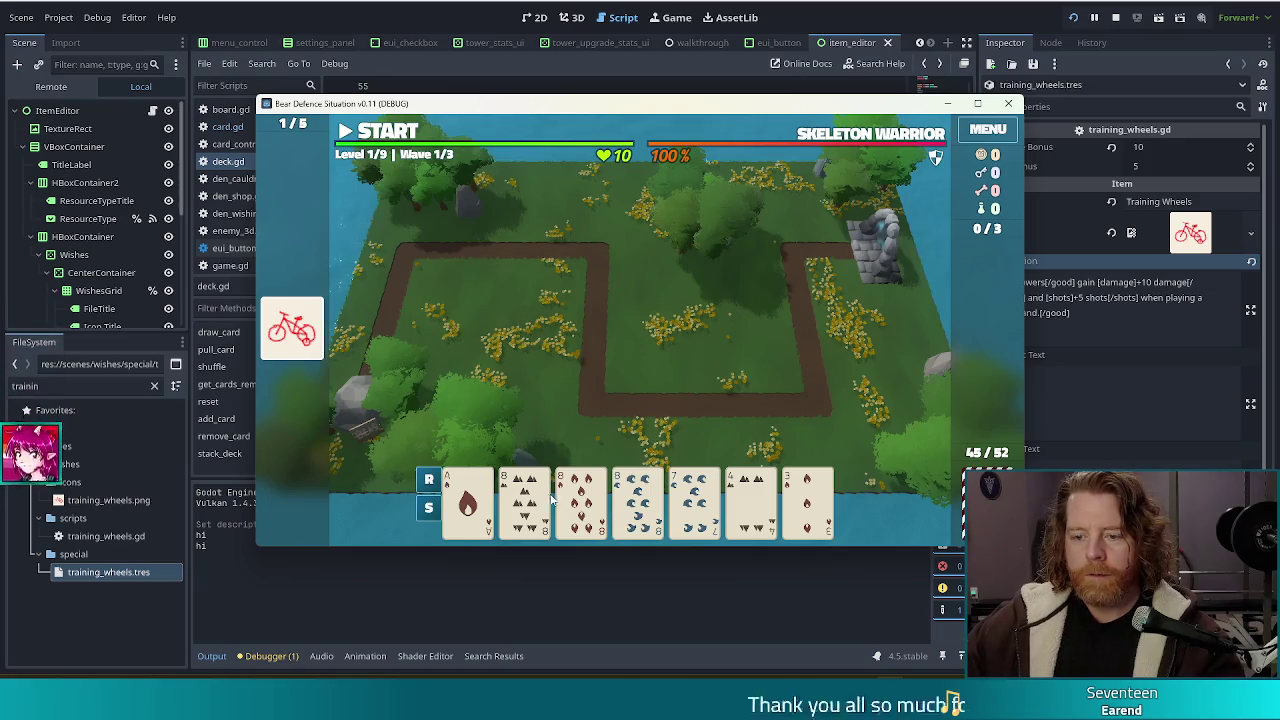
- Select three 8 cards to form three of a kind, then deselect all three
{"action": "left_click", "coordinate": [525, 500]}
{"action": "left_click", "coordinate": [581, 500]}
{"action": "left_click", "coordinate": [637, 500]}
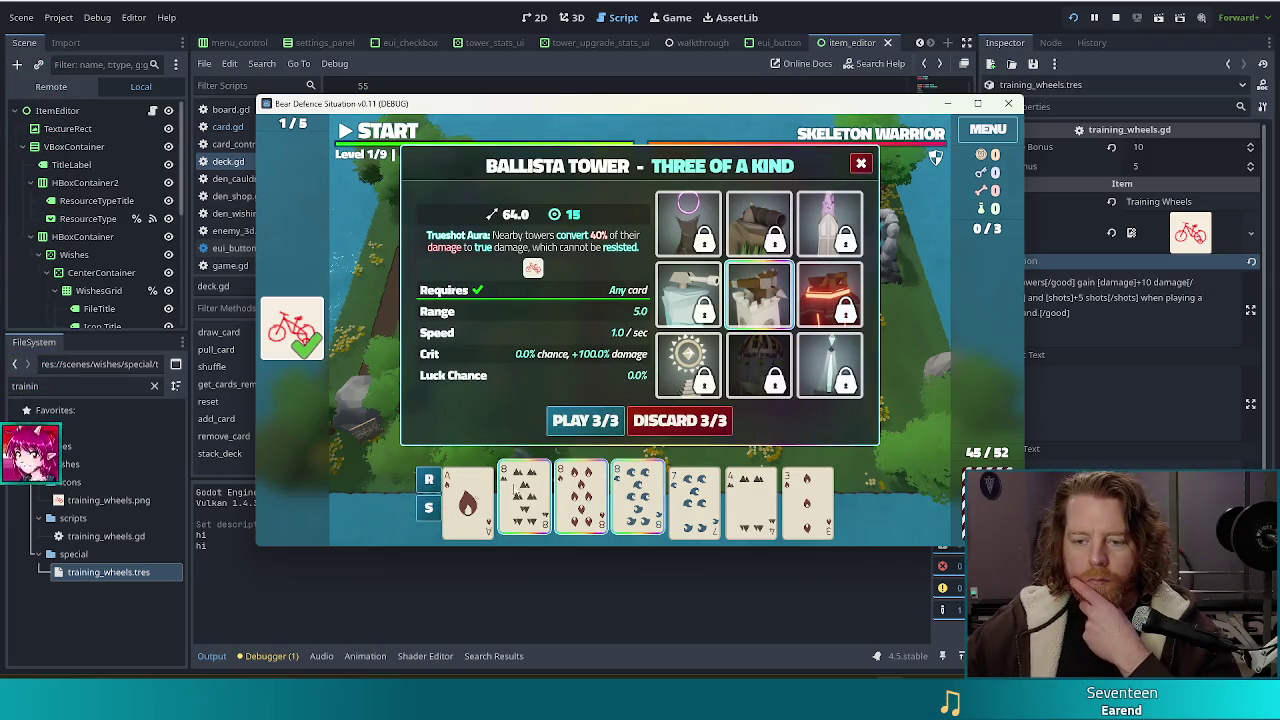
{"action": "left_click", "coordinate": [581, 500]}
{"action": "left_click", "coordinate": [525, 505]}
{"action": "left_click", "coordinate": [637, 500]}
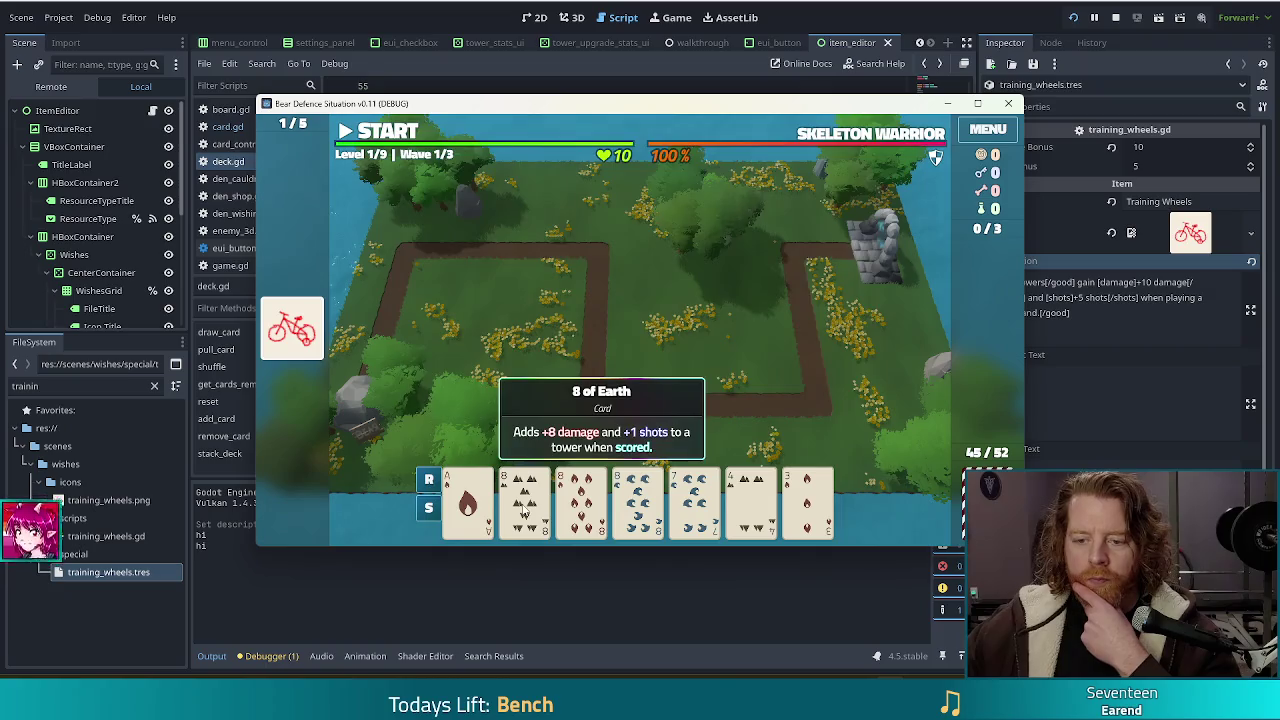
- Reselect the three 8 cards, then break the hand up again
{"action": "left_click", "coordinate": [525, 505]}
{"action": "left_click", "coordinate": [581, 500]}
{"action": "left_click", "coordinate": [637, 500]}
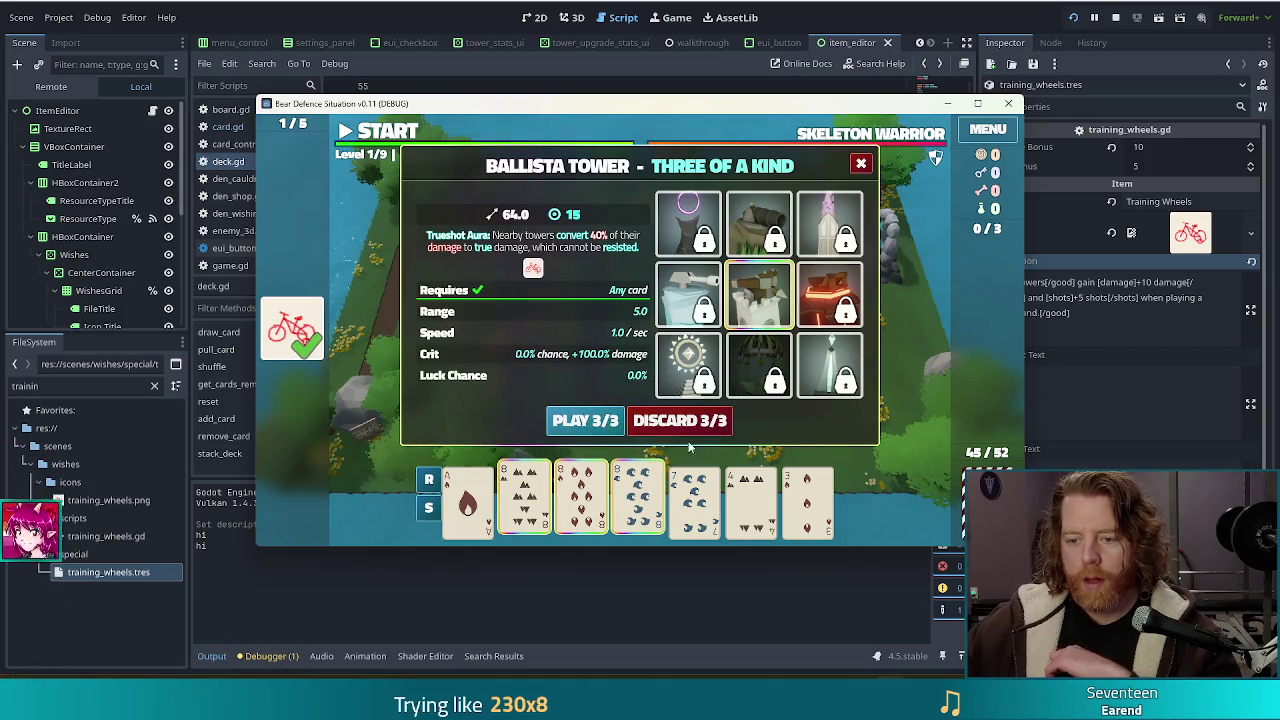
{"action": "mouse_move", "coordinate": [557, 486]}
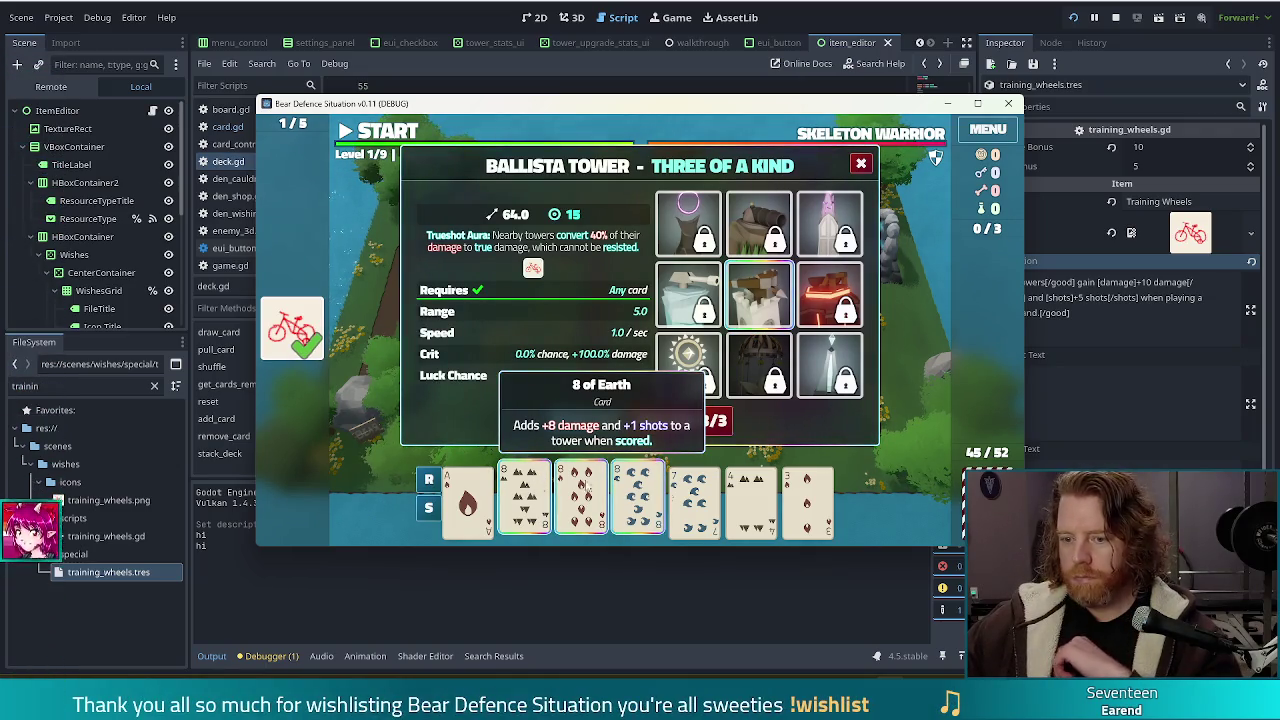
{"action": "left_click", "coordinate": [537, 500]}
{"action": "left_click", "coordinate": [582, 500]}
{"action": "left_click", "coordinate": [637, 500]}
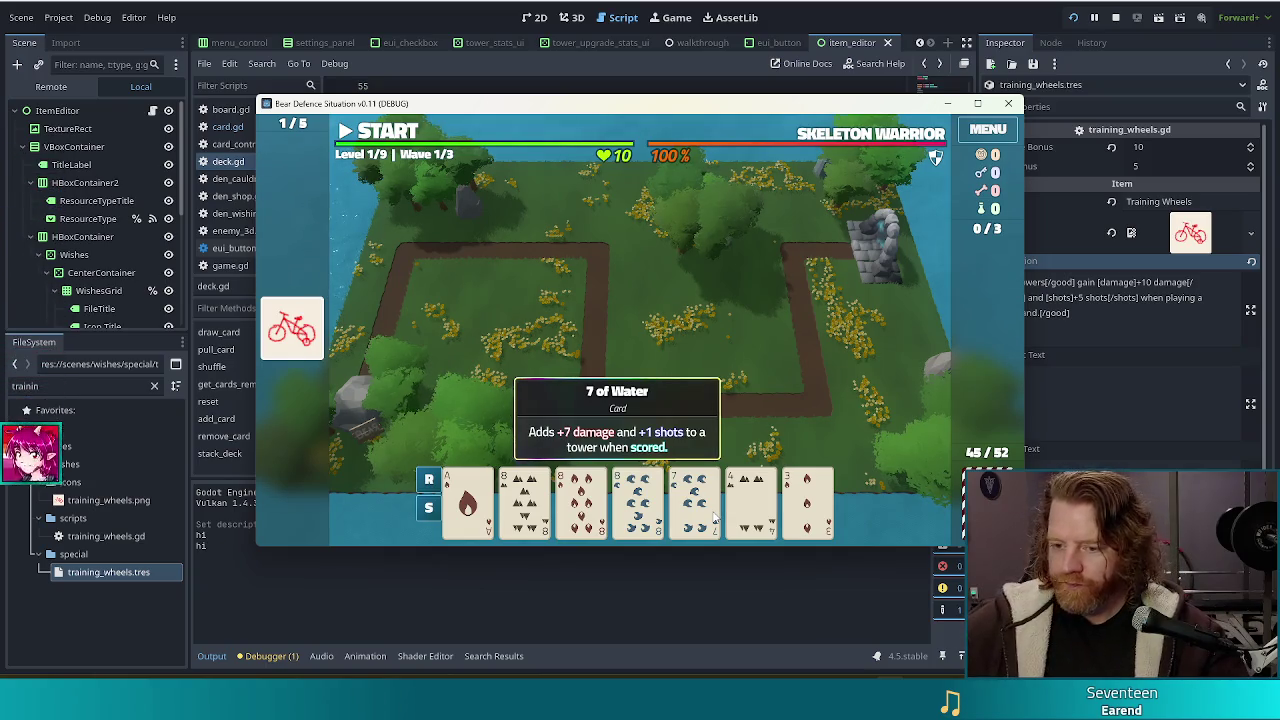
- Select the 8 of Earth and the other two 8s, clear the selection, and stop the game
{"action": "left_click", "coordinate": [522, 513]}
{"action": "left_click", "coordinate": [637, 500]}
{"action": "left_click", "coordinate": [575, 505]}
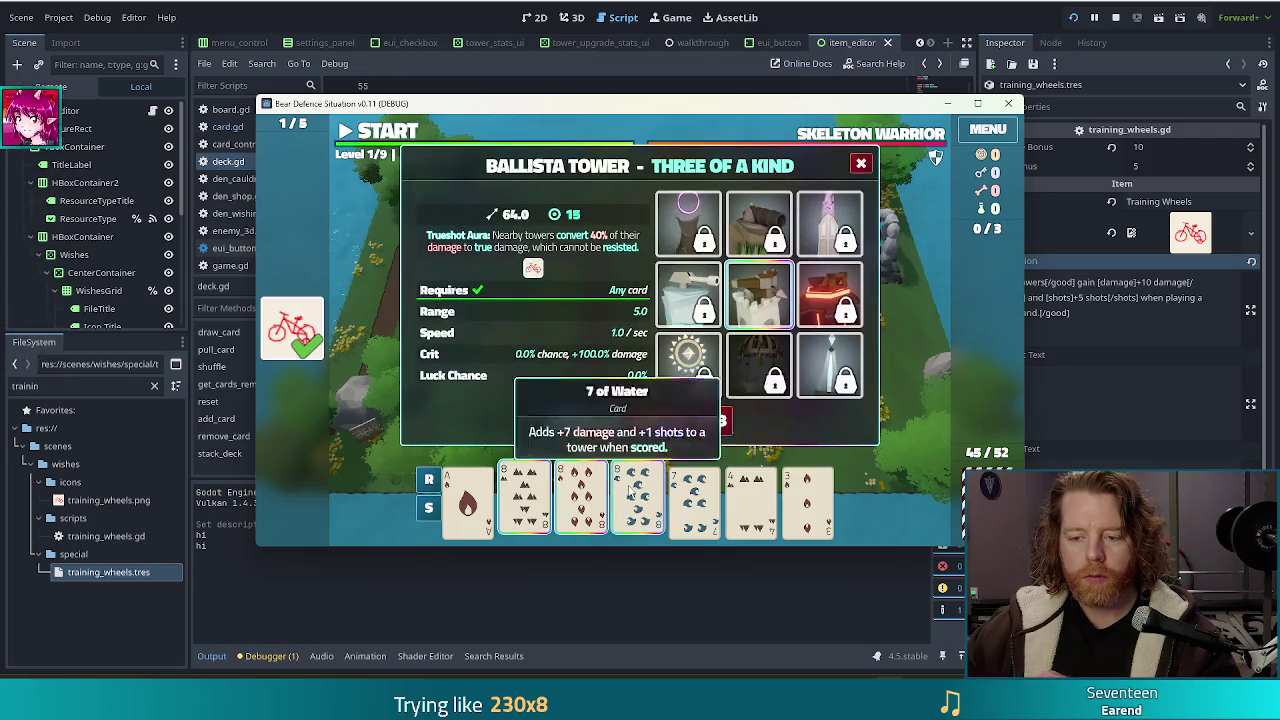
{"action": "left_click", "coordinate": [567, 510]}
{"action": "left_click", "coordinate": [637, 505]}
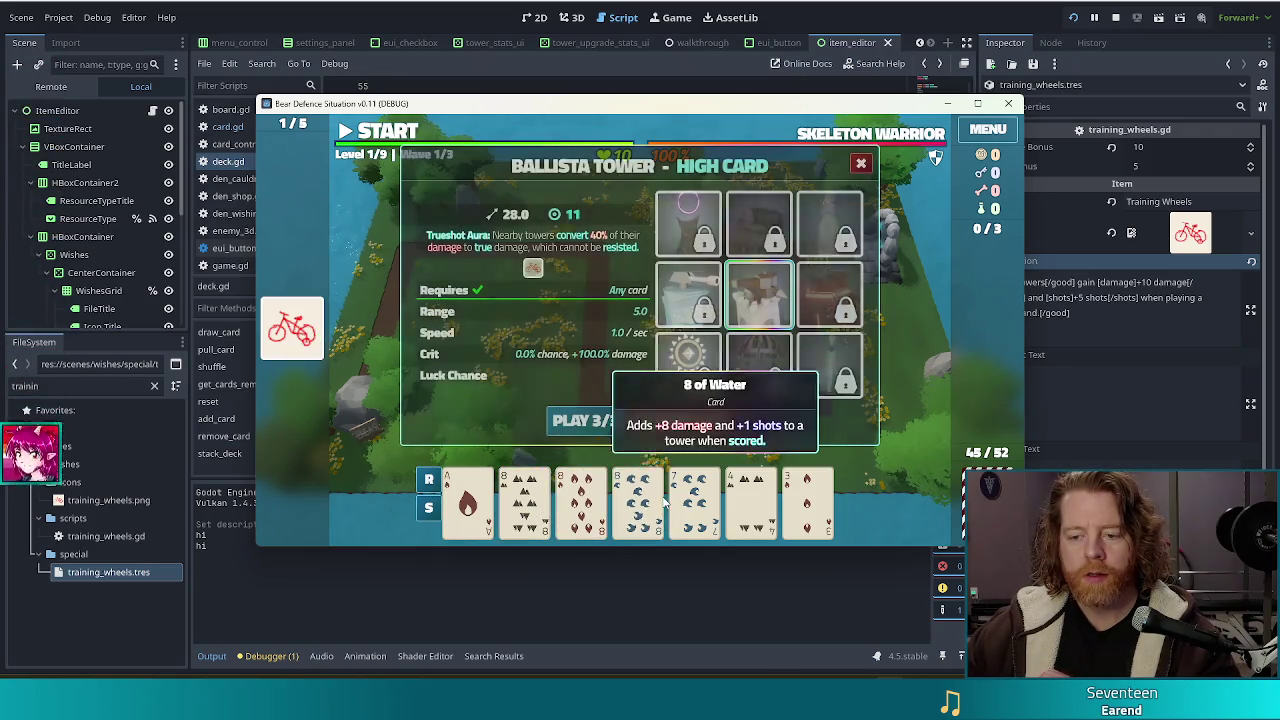
{"action": "left_click", "coordinate": [522, 505]}
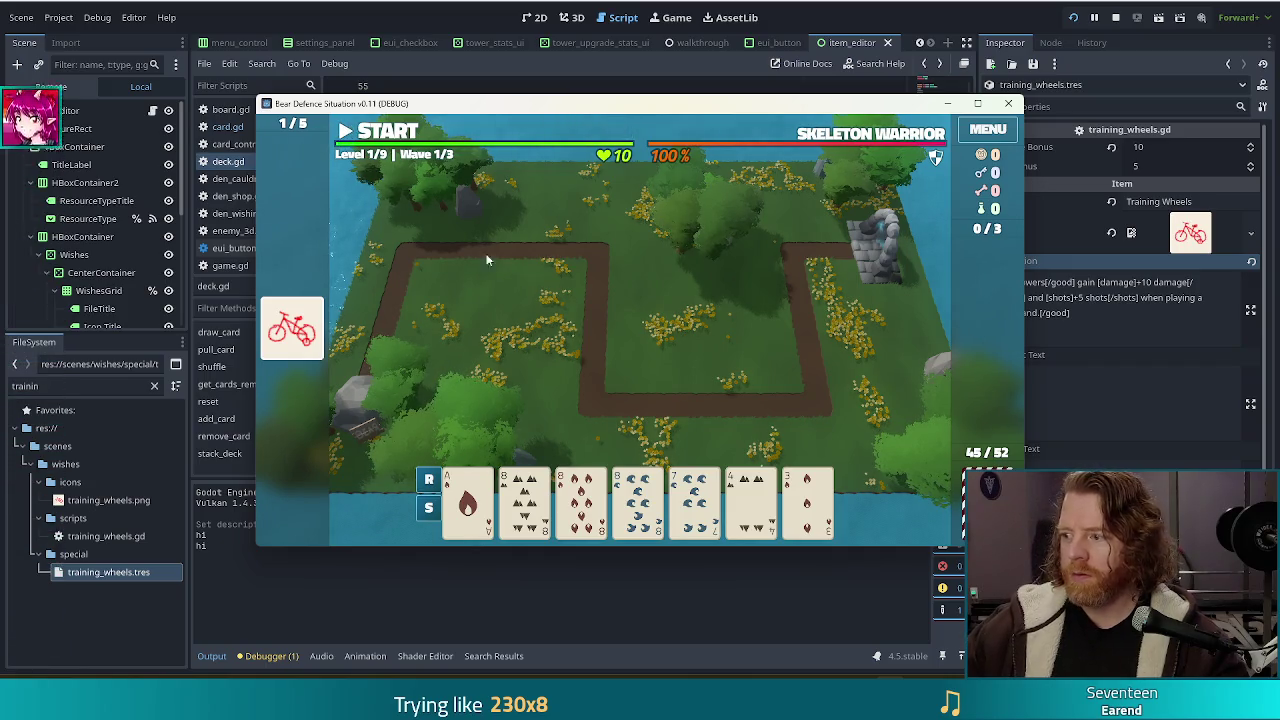
{"action": "left_click", "coordinate": [1008, 103]}
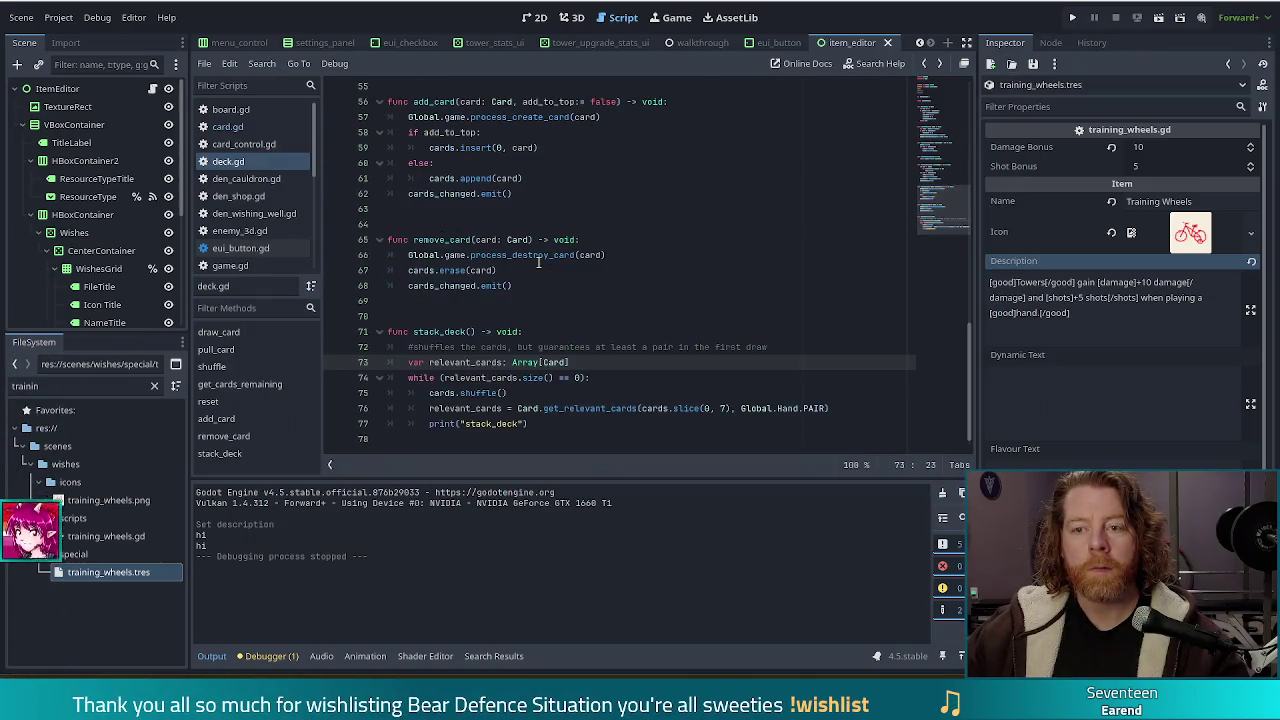
- Close the item_editor, eui_button and eui_checkbox scene tabs
{"action": "left_click", "coordinate": [885, 42]}
{"action": "left_click", "coordinate": [855, 40]}
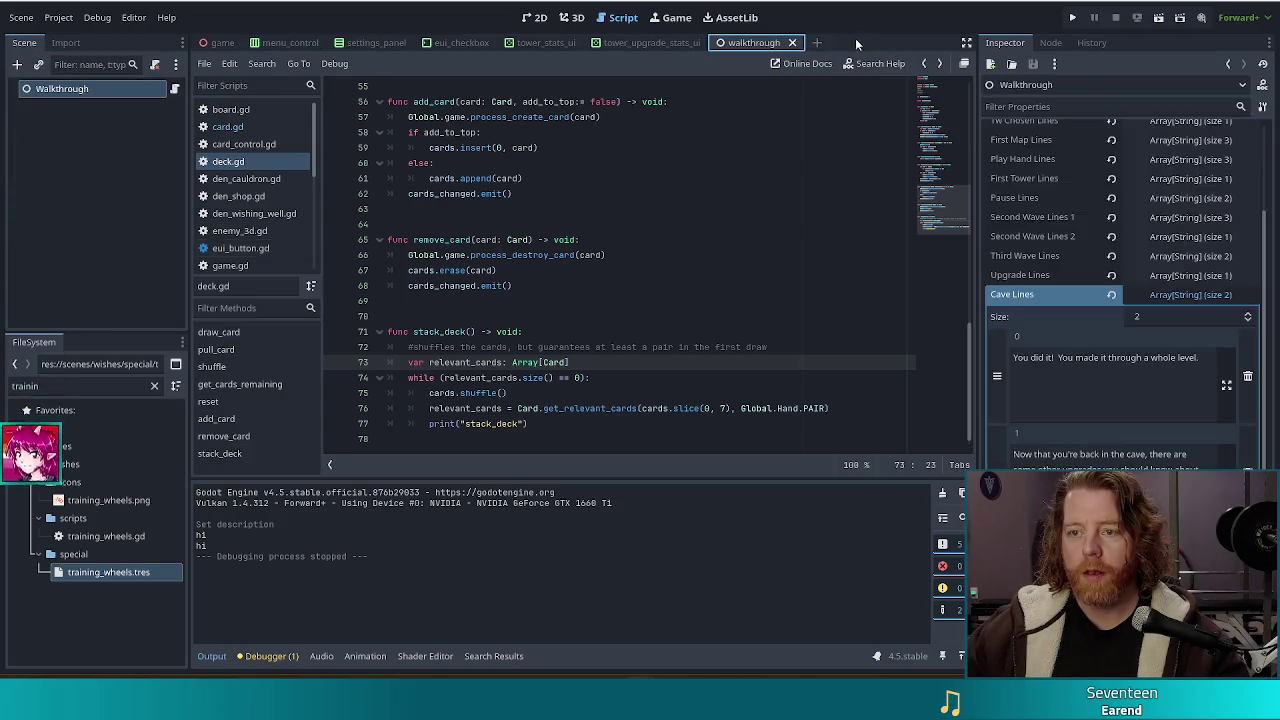
{"action": "left_click", "coordinate": [488, 43]}
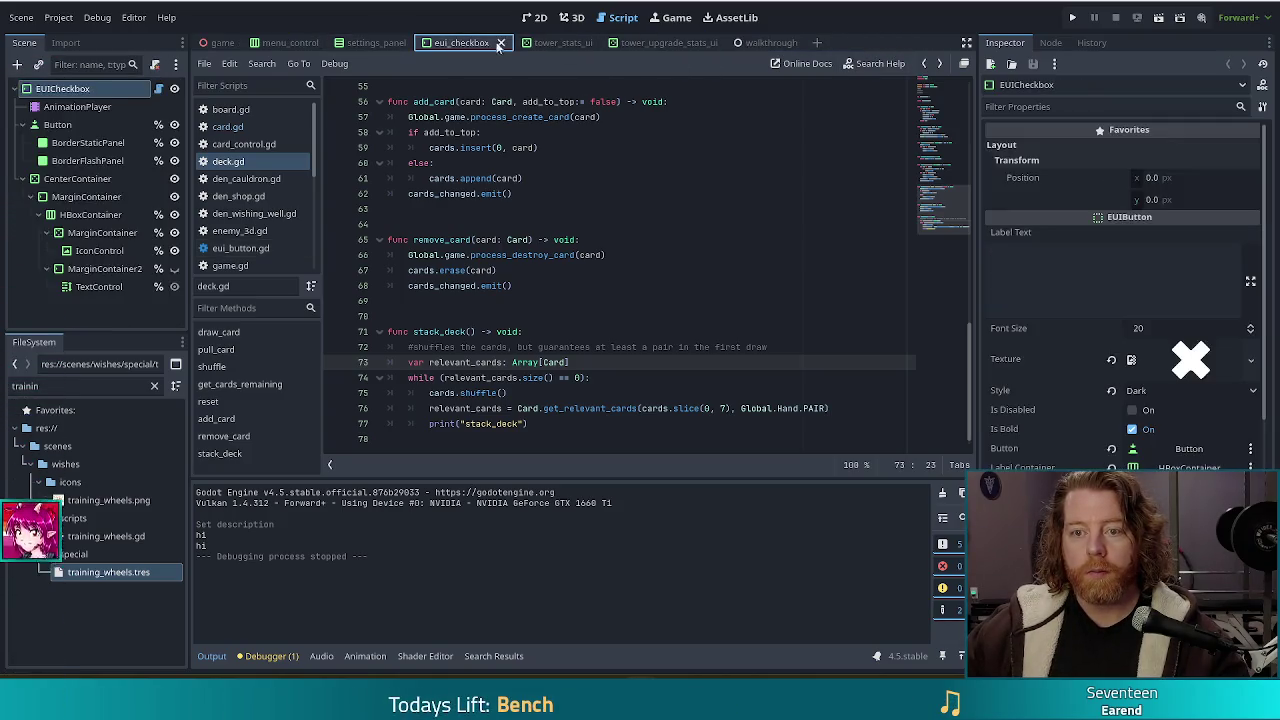
{"action": "left_click", "coordinate": [502, 43]}
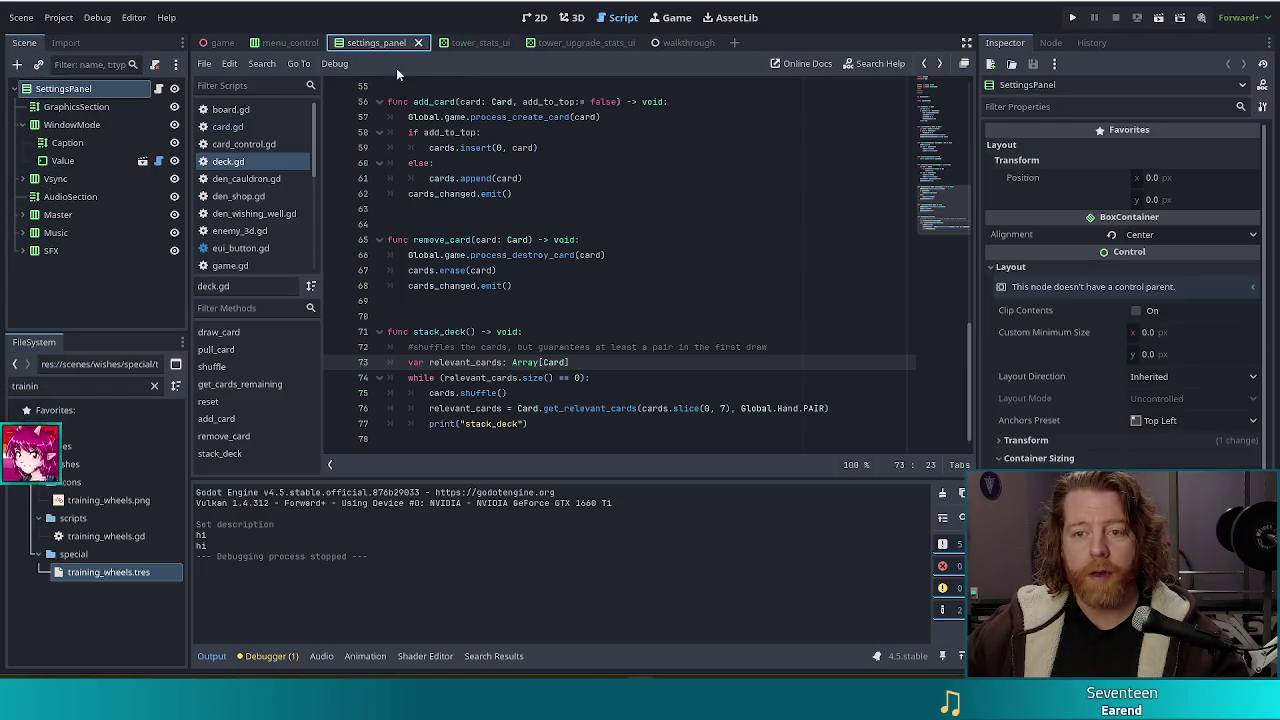
- Select the existing FileSystem filter text to replace it, checking line 73 of deck.gd in between
{"action": "left_click", "coordinate": [7, 381]}
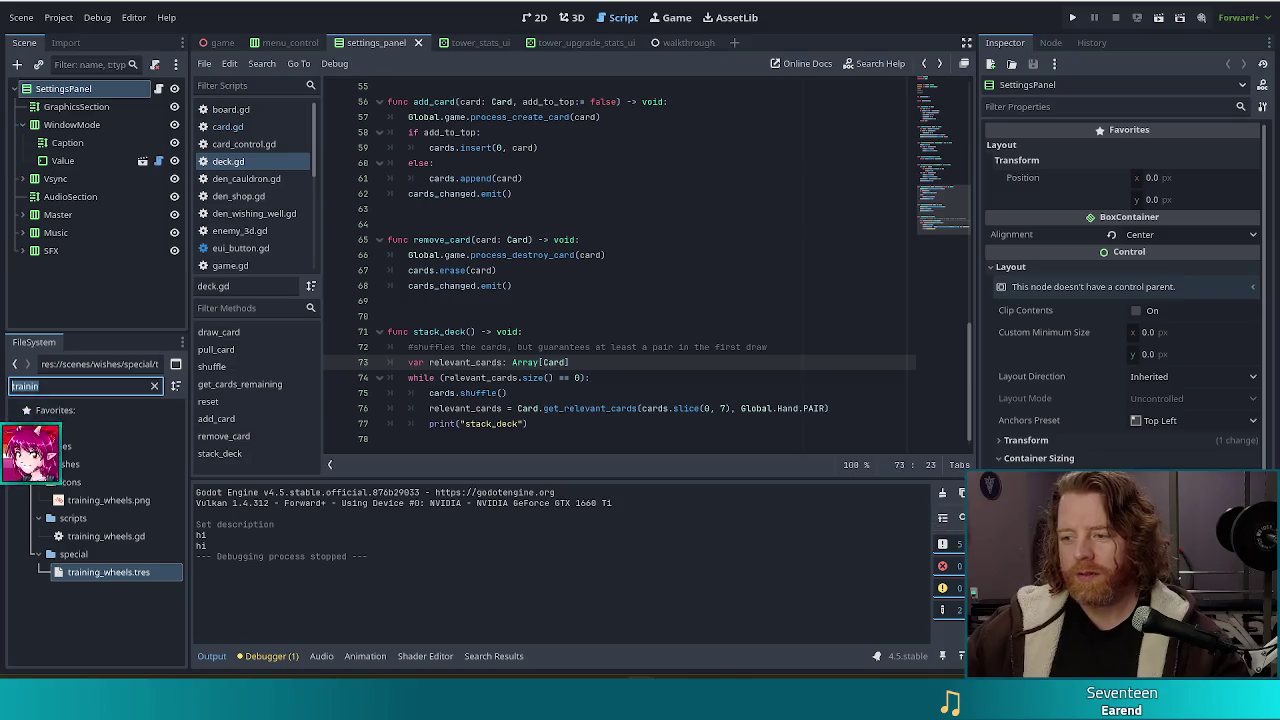
{"action": "left_click_drag", "start_coordinate": [47, 381], "coordinate": [3, 372]}
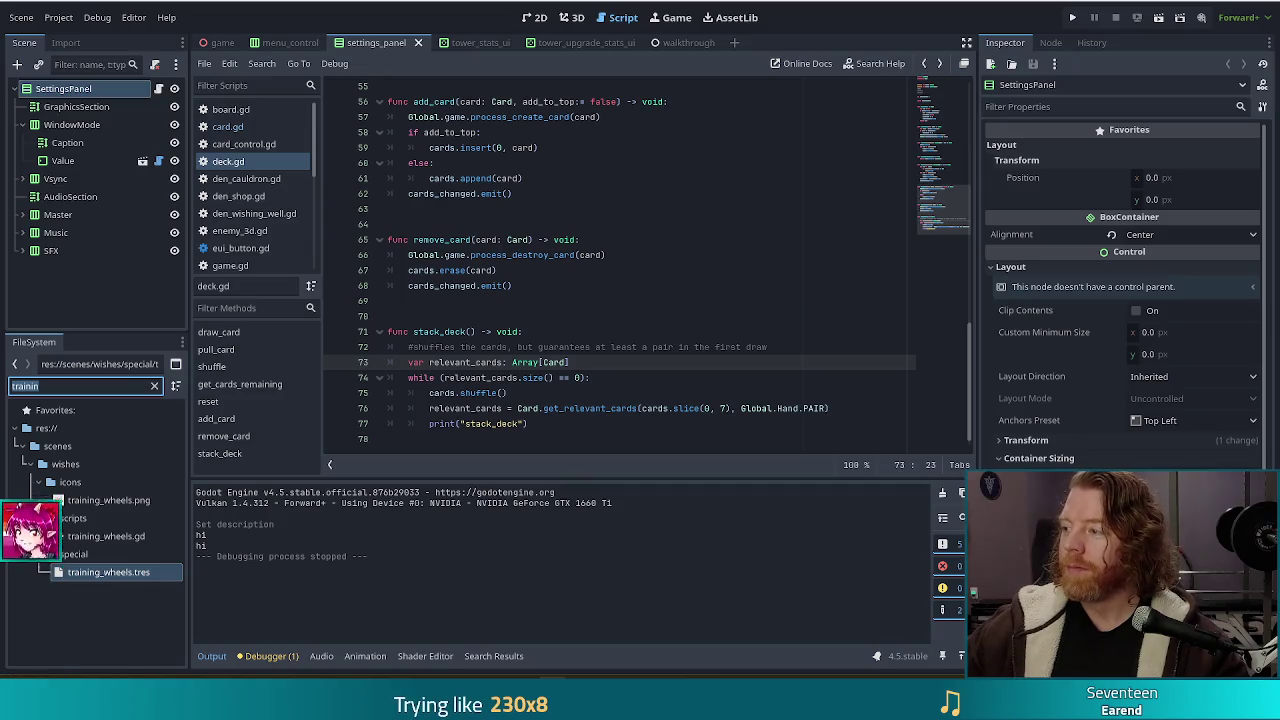
{"action": "left_click", "coordinate": [619, 366]}
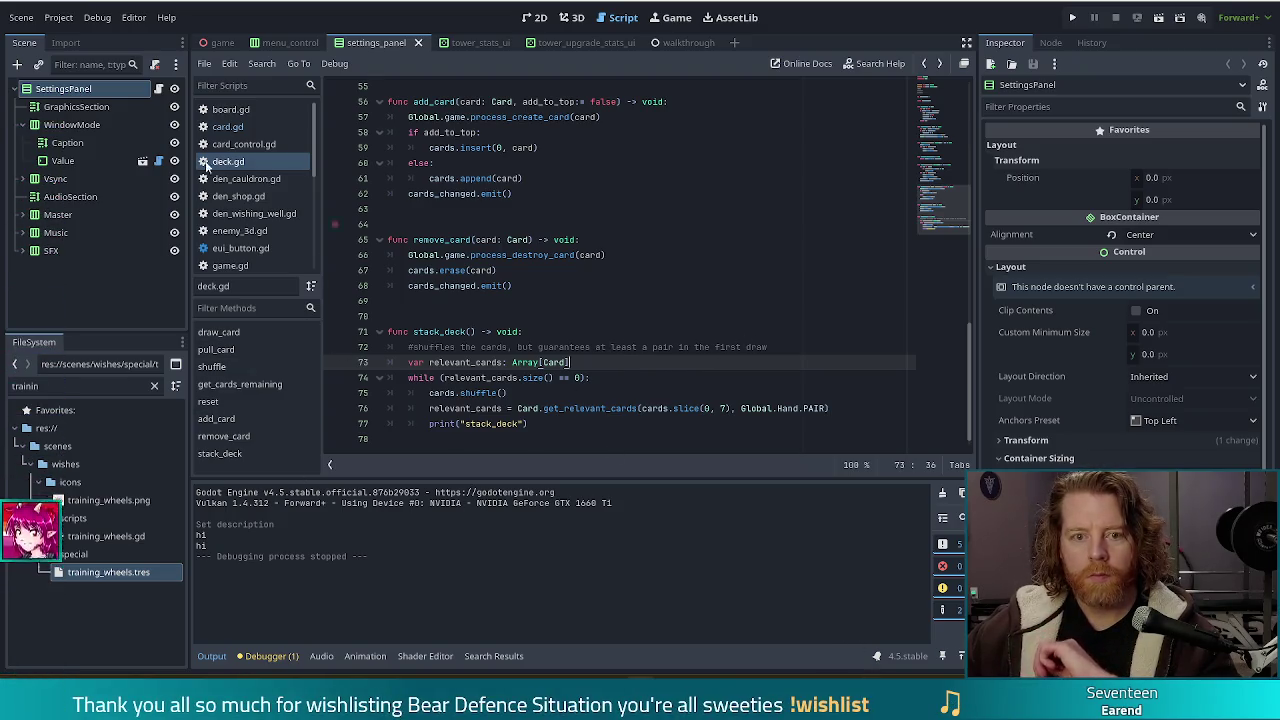
{"action": "double_click", "coordinate": [42, 379]}
- Filter FileSystem for 'card_contr' and open card_control.tscn in the 2D view
{"action": "type", "text": "car"}
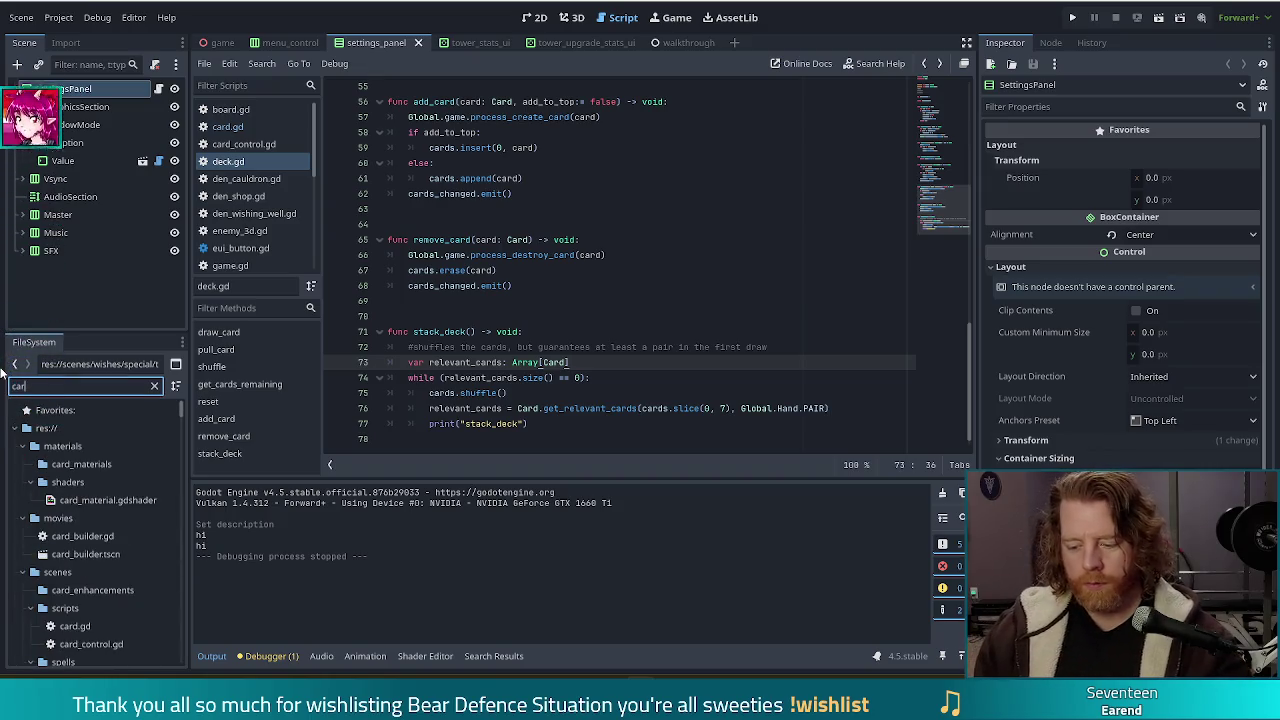
{"action": "type", "text": "d_contr"}
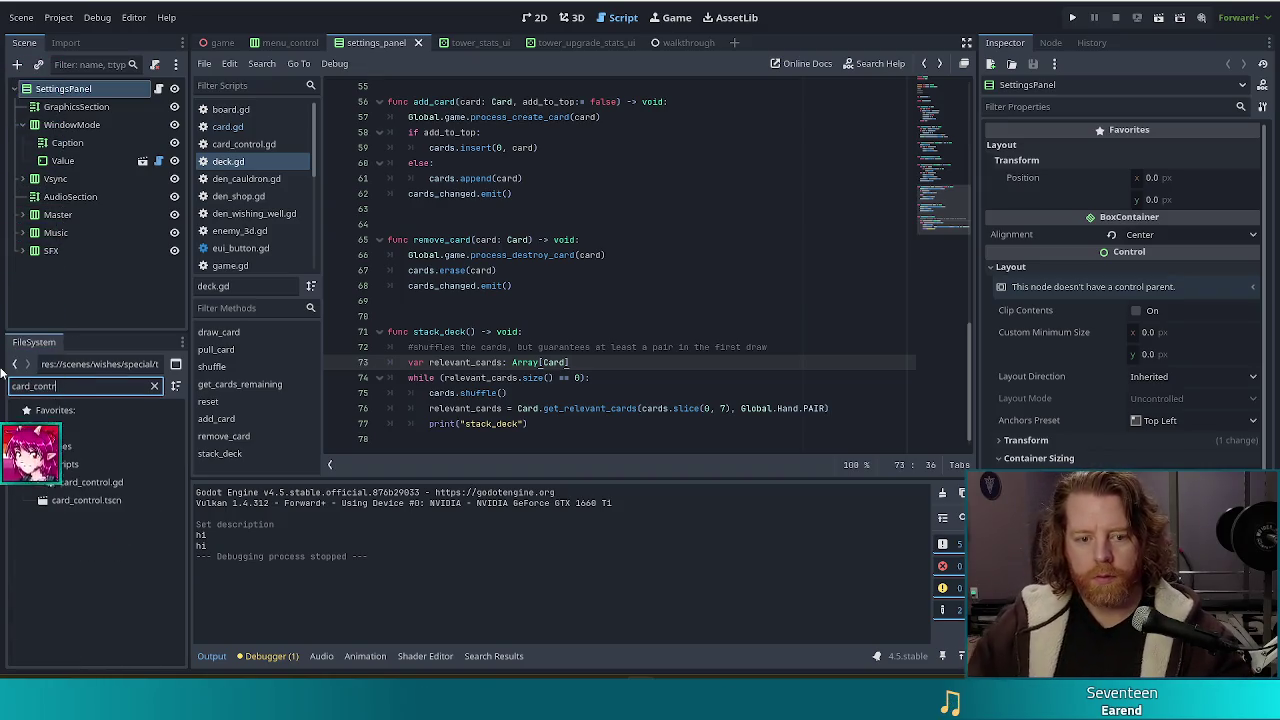
{"action": "double_click", "coordinate": [72, 500]}
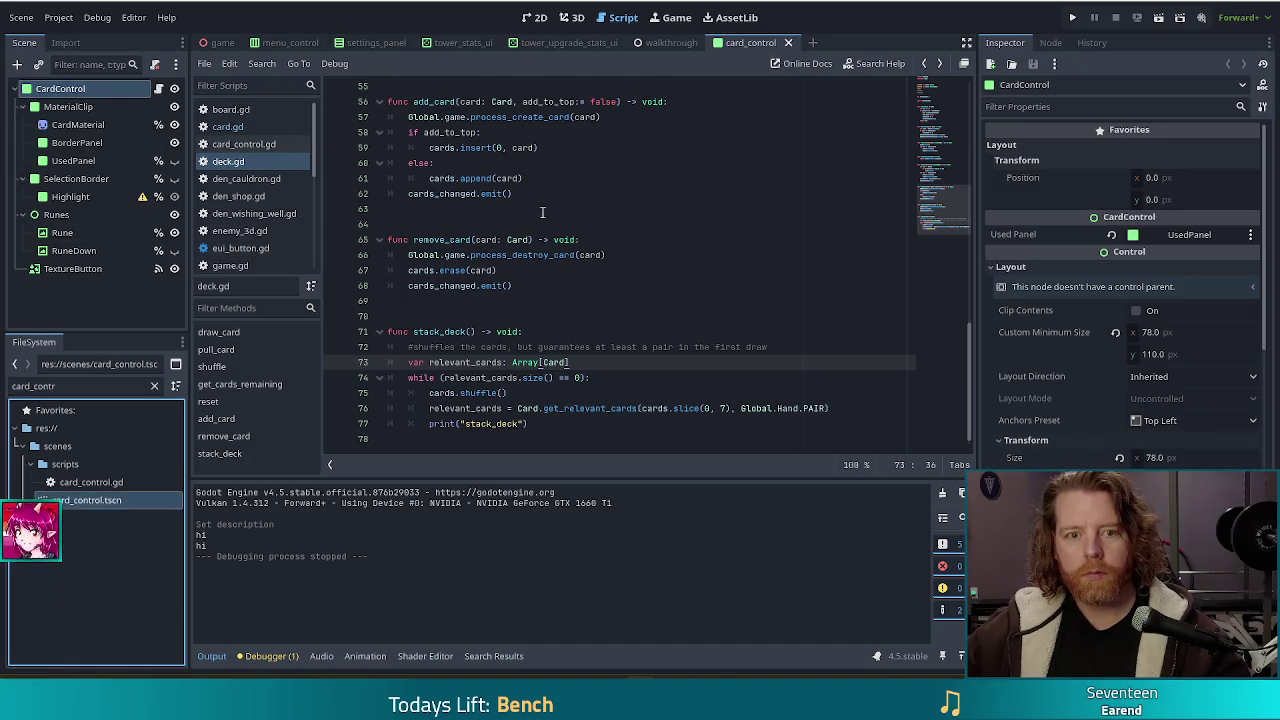
{"action": "left_click", "coordinate": [534, 17]}
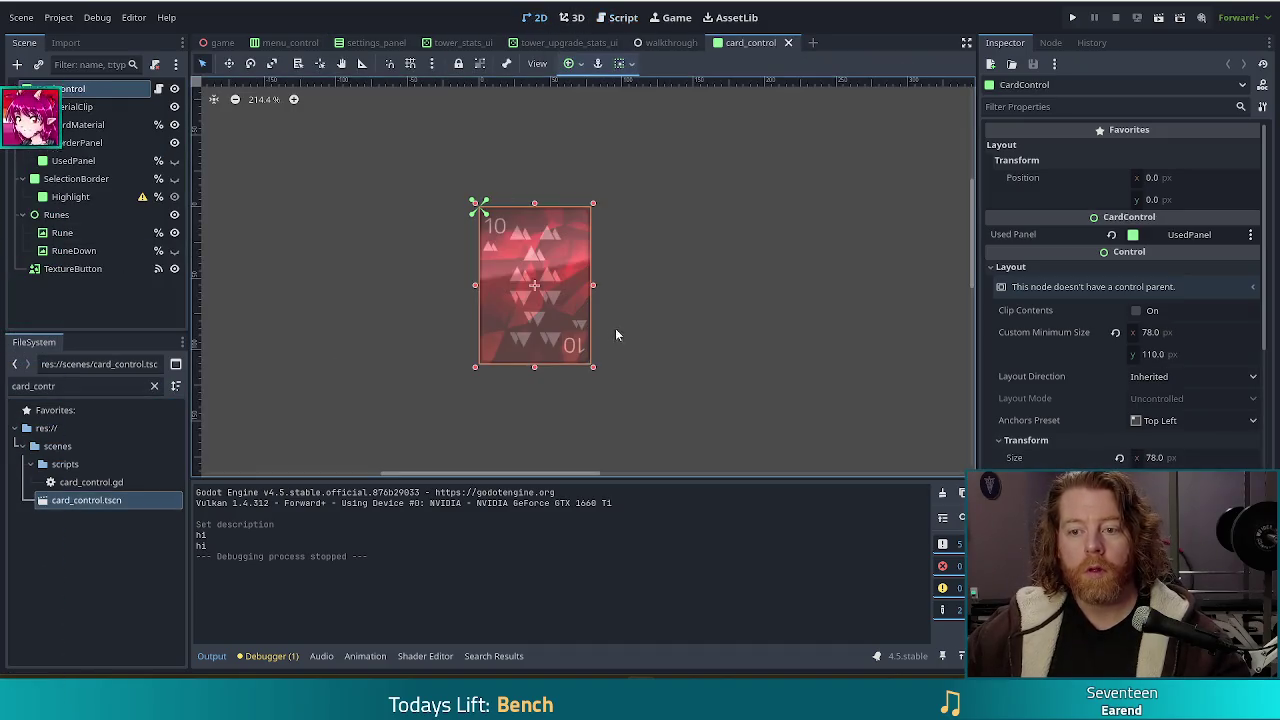
- Search 'rich' in the Create New Node dialog to find RichTextLabel
{"action": "mouse_move", "coordinate": [1054, 355]}
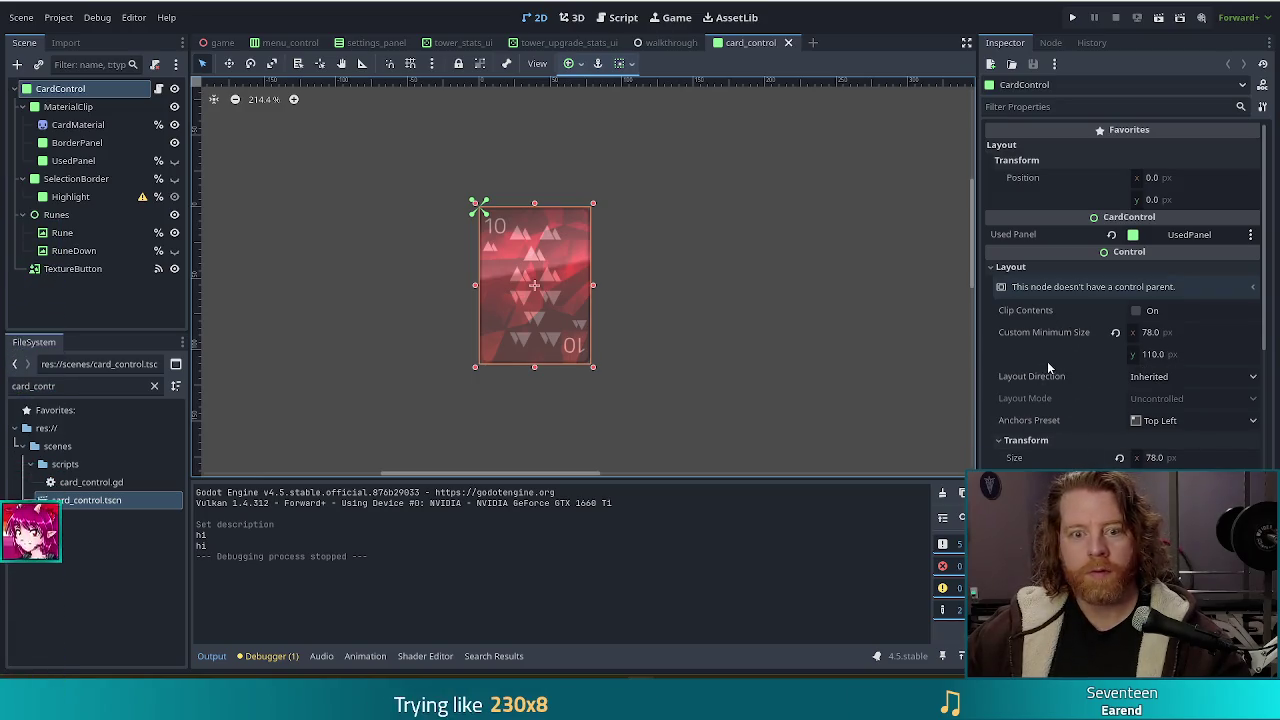
{"action": "scroll", "coordinate": [1047, 361], "scroll_direction": "down", "scroll_amount": 2}
{"action": "scroll", "coordinate": [1049, 369], "scroll_direction": "down", "scroll_amount": 8}
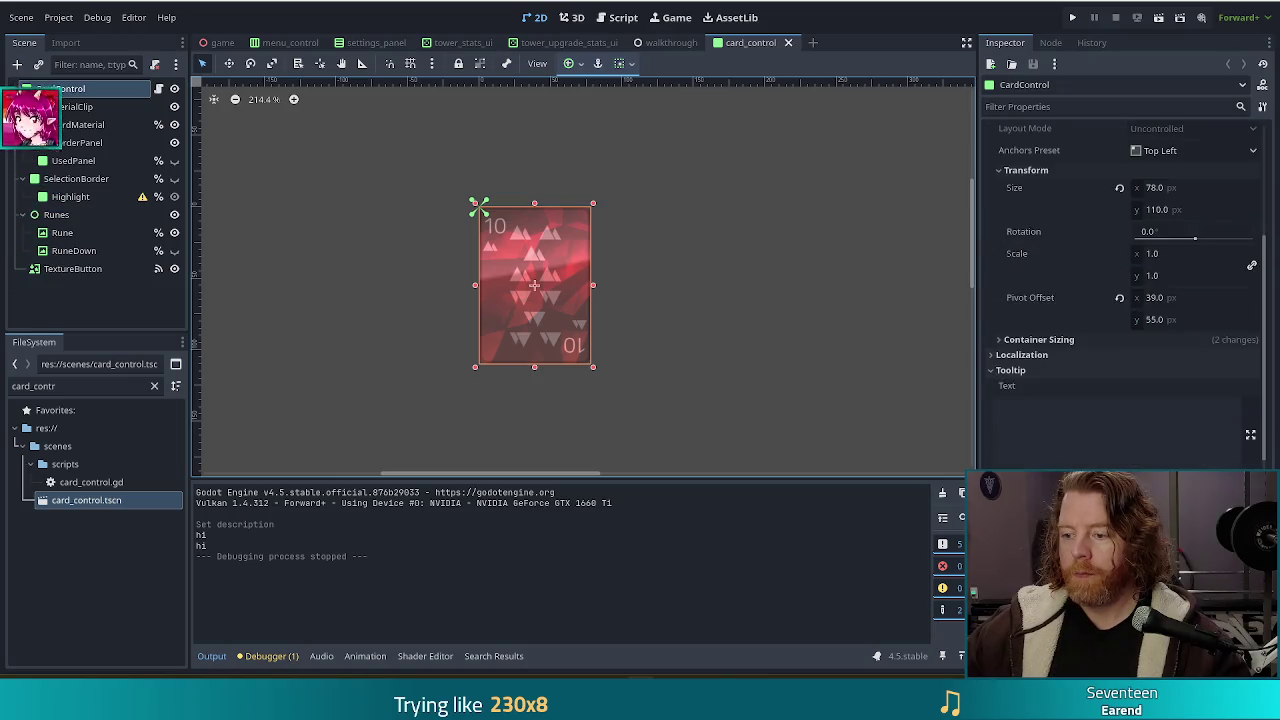
{"action": "scroll", "coordinate": [1120, 300], "scroll_direction": "up", "scroll_amount": 8}
{"action": "scroll", "coordinate": [1120, 300], "scroll_direction": "down", "scroll_amount": 13}
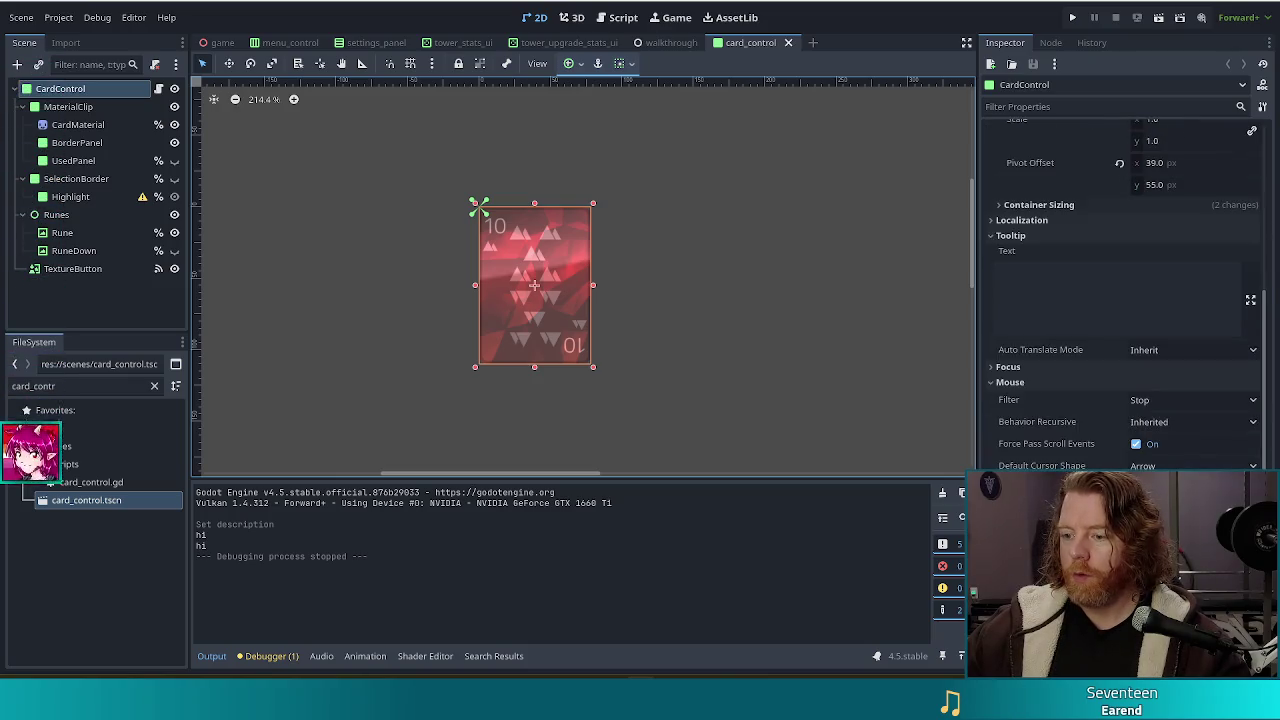
{"action": "scroll", "coordinate": [1063, 467], "scroll_direction": "down", "scroll_amount": 2}
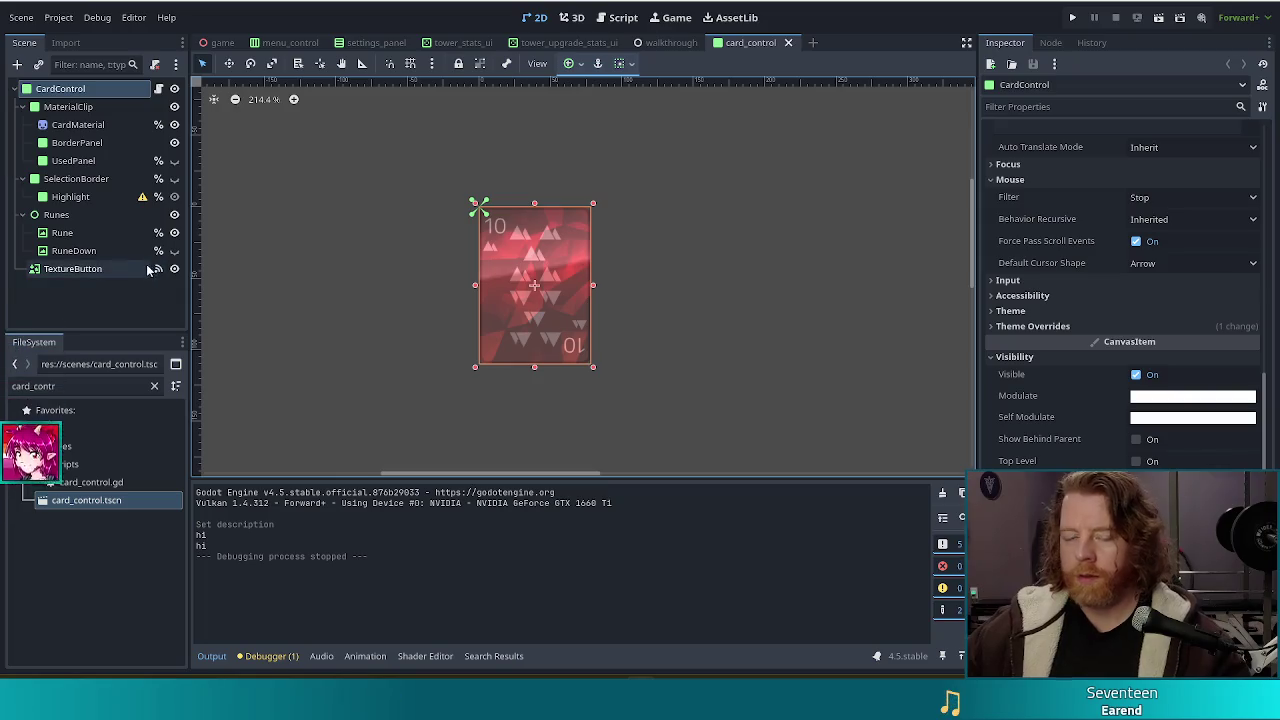
{"action": "key", "text": "ctrl+a"}
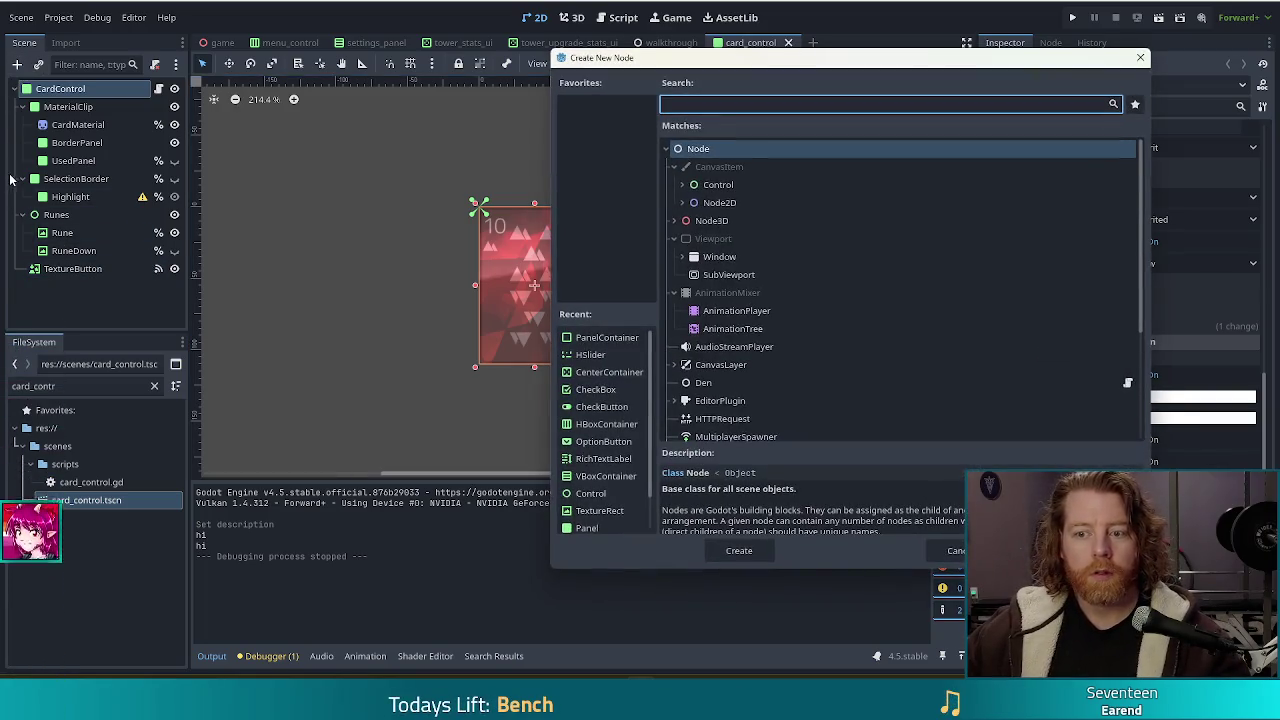
{"action": "type", "text": "ric"}
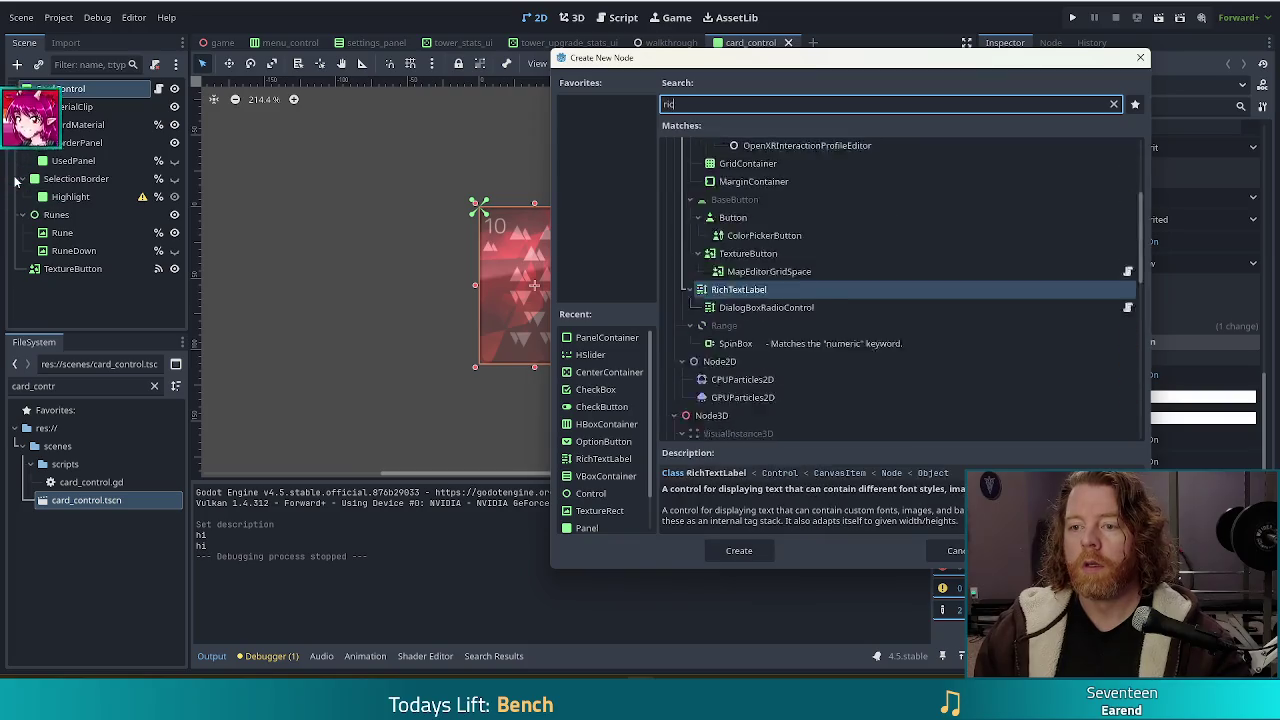
{"action": "type", "text": "h"}
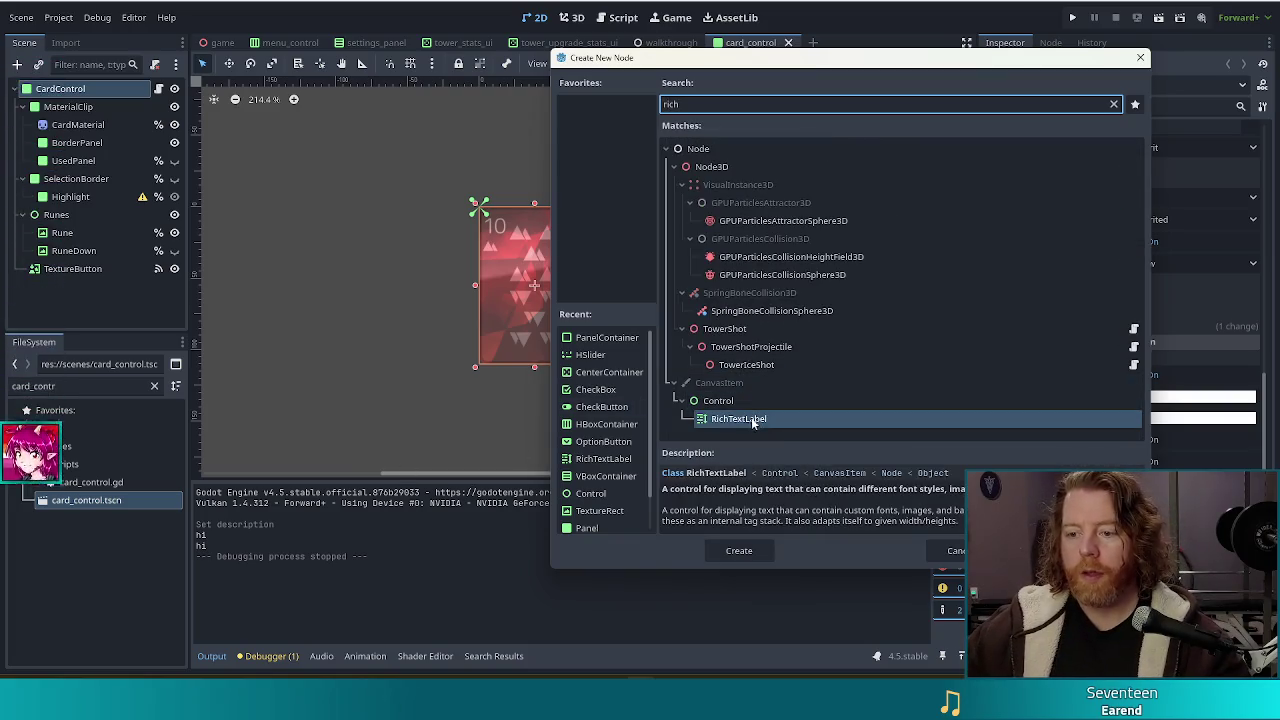
- Add a RichTextLabel and set earend_icon.ttf as its Normal Font theme override
{"action": "double_click", "coordinate": [753, 420]}
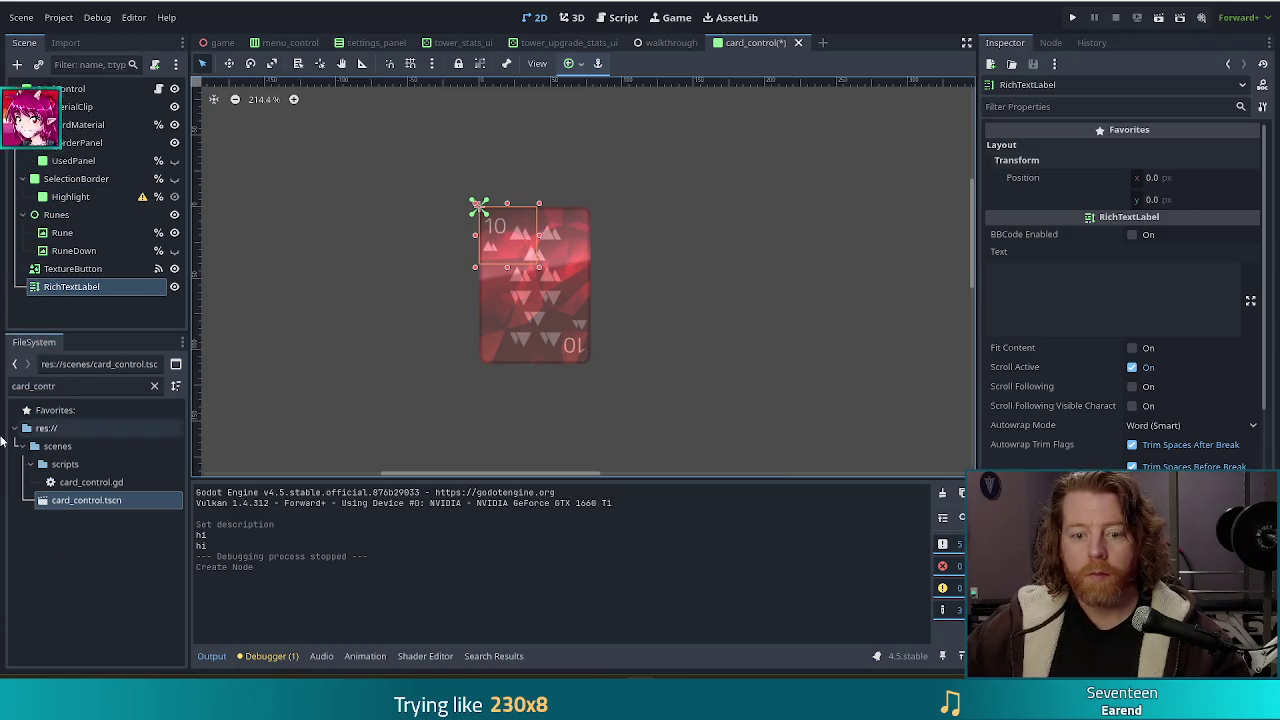
{"action": "scroll", "coordinate": [1109, 442], "scroll_direction": "down", "scroll_amount": 10}
{"action": "left_click", "coordinate": [1030, 460]}
{"action": "left_click", "coordinate": [70, 386]}
{"action": "type", "text": "ear"}
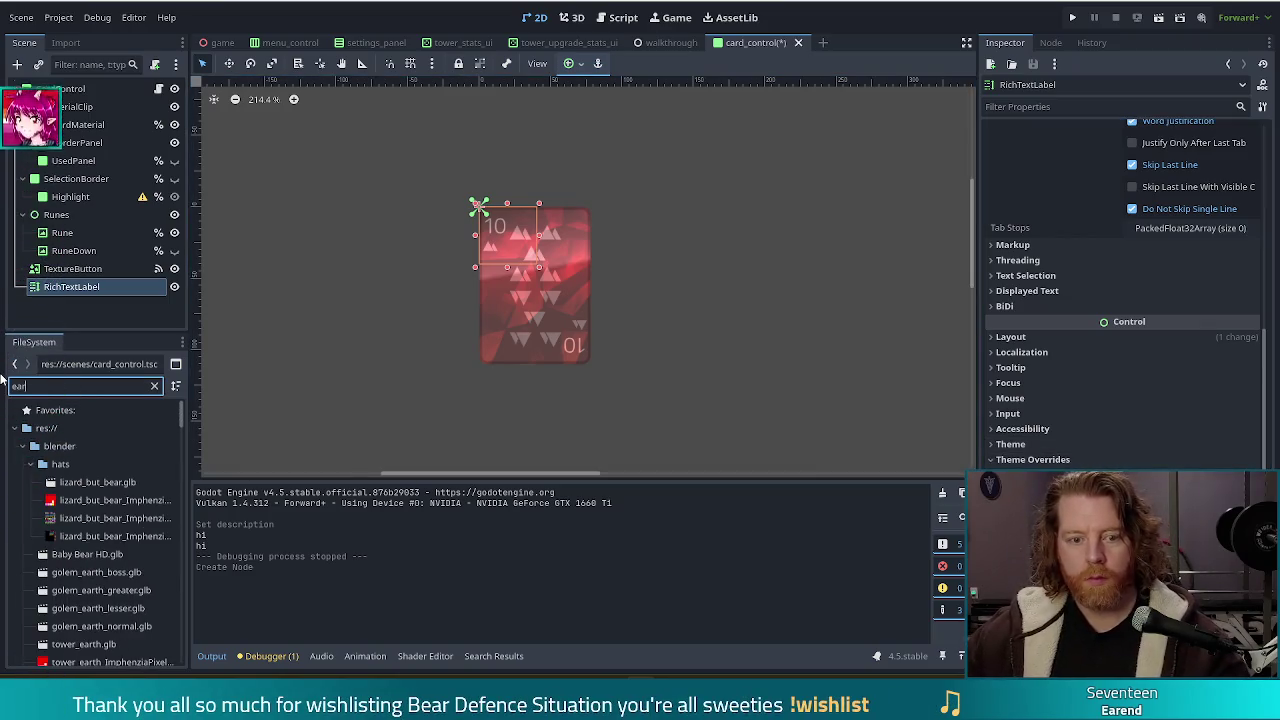
{"action": "type", "text": "e"}
{"action": "mouse_move", "coordinate": [90, 500]}
{"action": "left_mouse_down"}
{"action": "mouse_move", "coordinate": [389, 526]}
{"action": "mouse_move", "coordinate": [1000, 500]}
{"action": "mouse_move", "coordinate": [1100, 521]}
{"action": "left_mouse_up"}
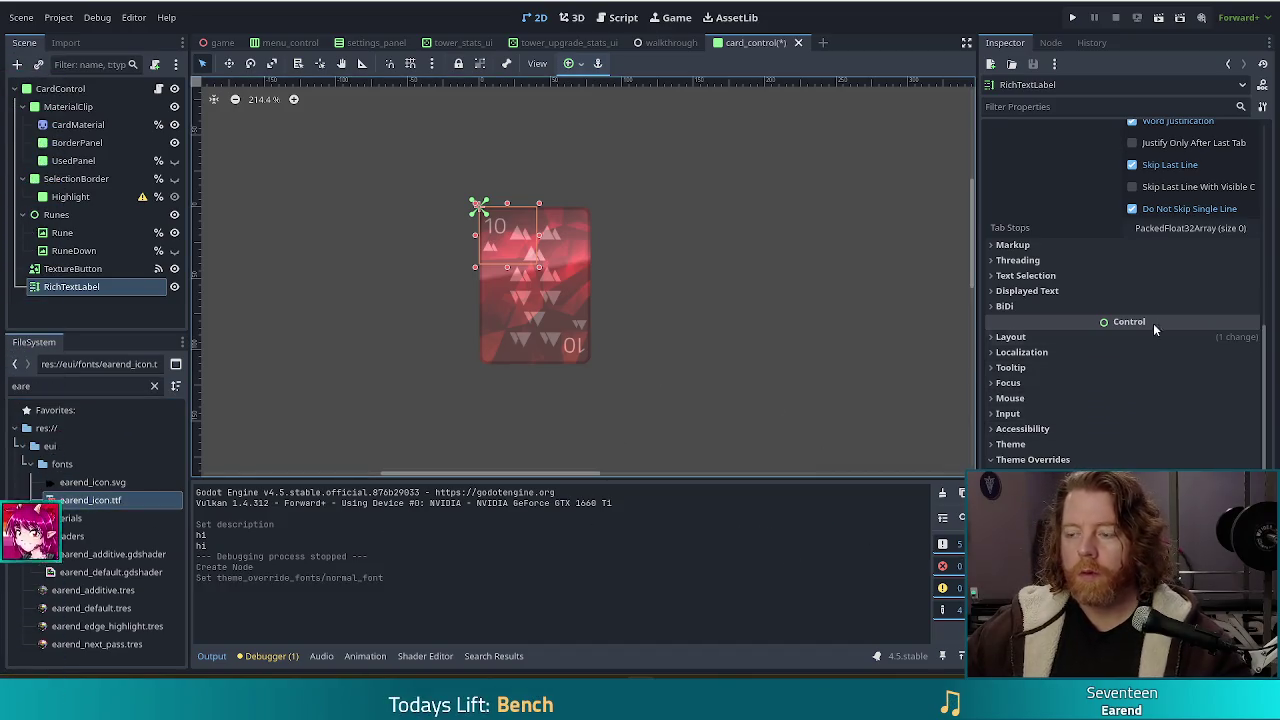
- Set the label's text to '>' so it renders the play icon
{"action": "scroll", "coordinate": [1090, 305], "scroll_direction": "up", "scroll_amount": 3}
{"action": "scroll", "coordinate": [1090, 305], "scroll_direction": "up", "scroll_amount": 5}
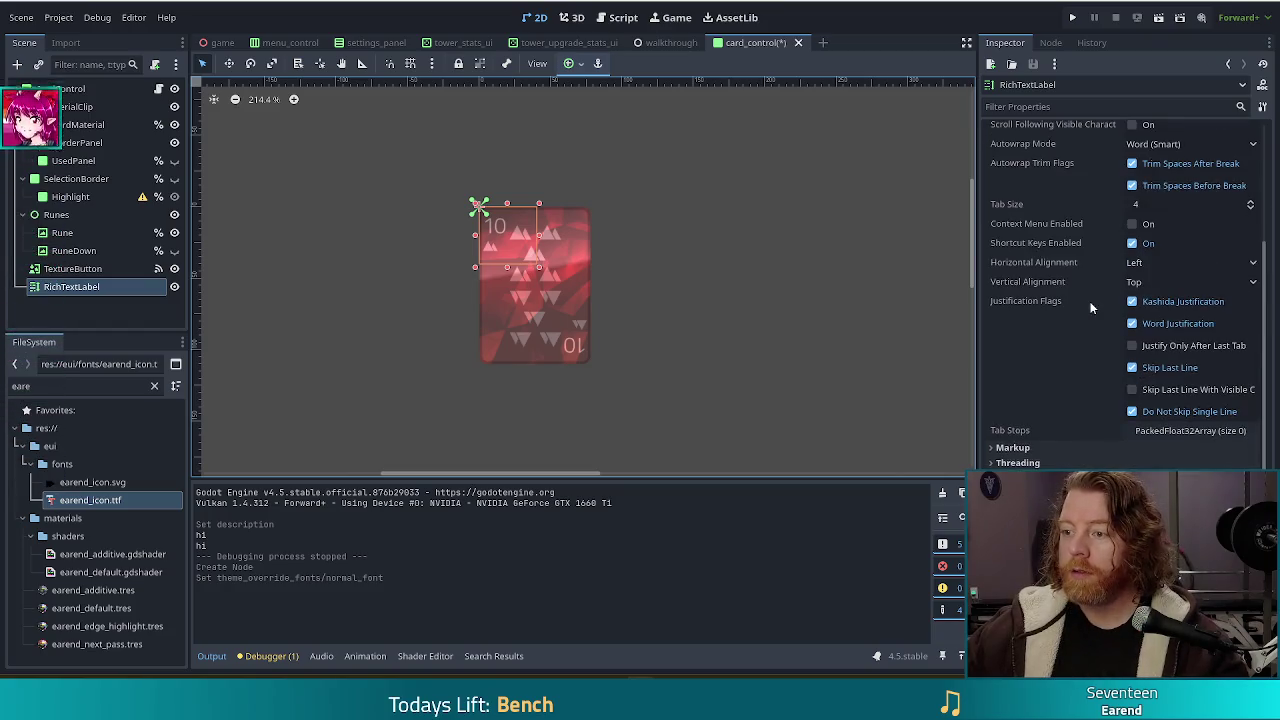
{"action": "left_click", "coordinate": [1040, 278]}
{"action": "type", "text": ">"}
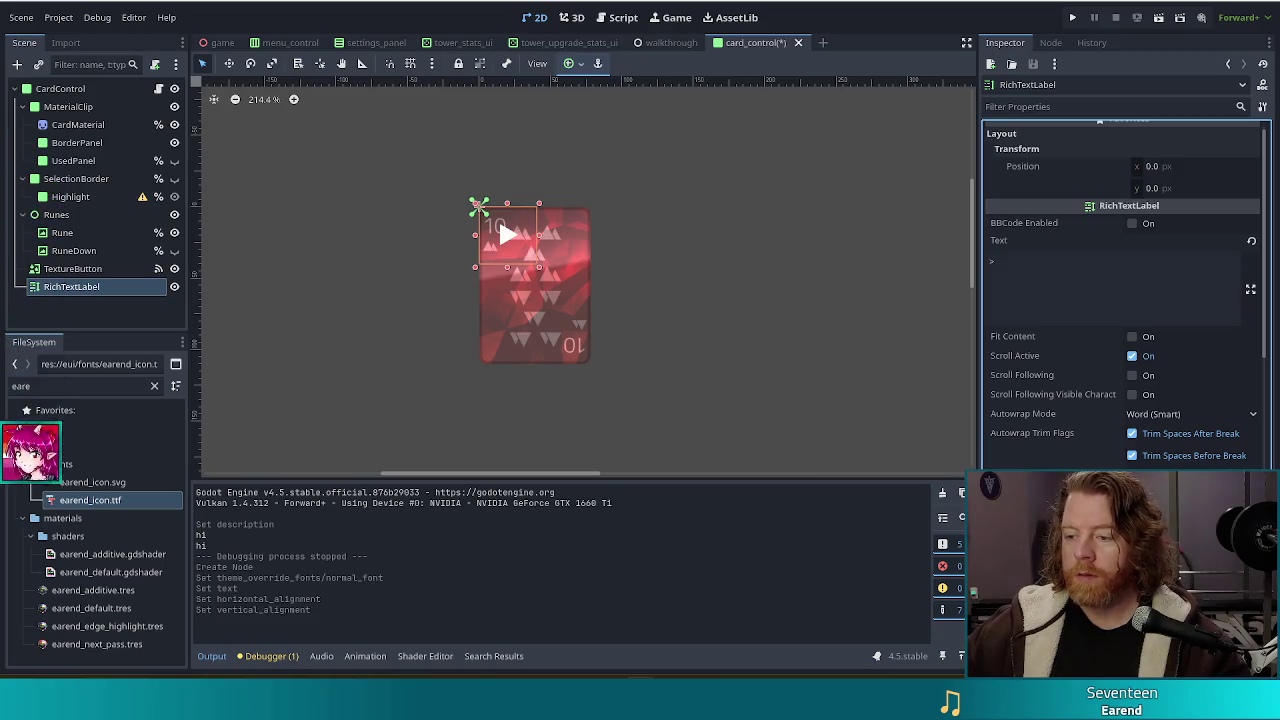
- Raise the label's Normal Font Size override to 44
{"action": "scroll", "coordinate": [1033, 328], "scroll_direction": "down", "scroll_amount": 10}
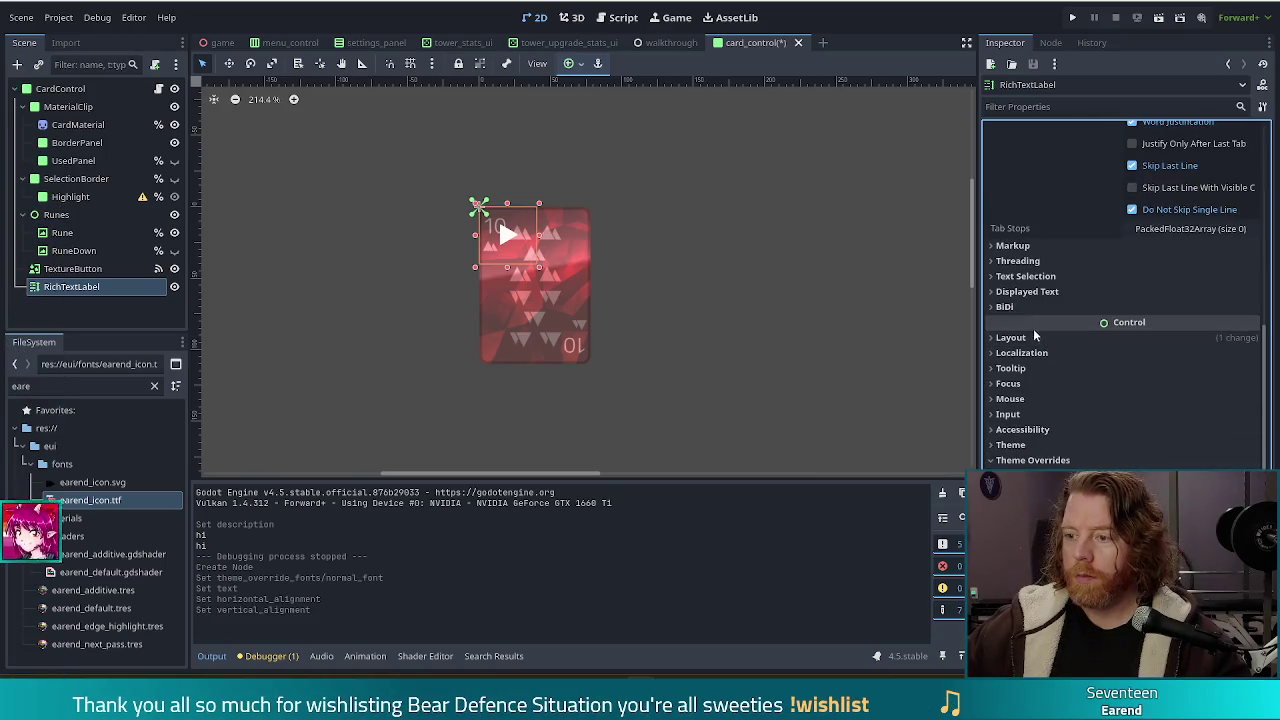
{"action": "scroll", "coordinate": [1057, 359], "scroll_direction": "down", "scroll_amount": 2}
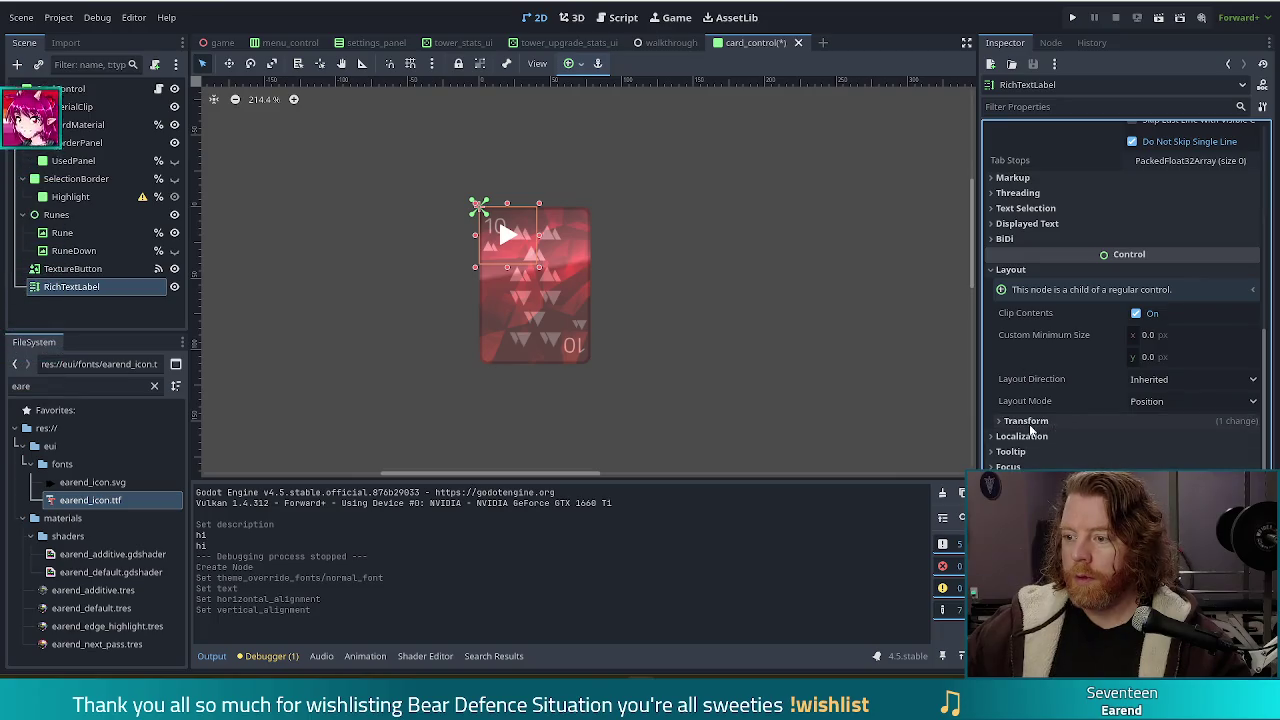
{"action": "scroll", "coordinate": [1090, 450], "scroll_direction": "down", "scroll_amount": 5}
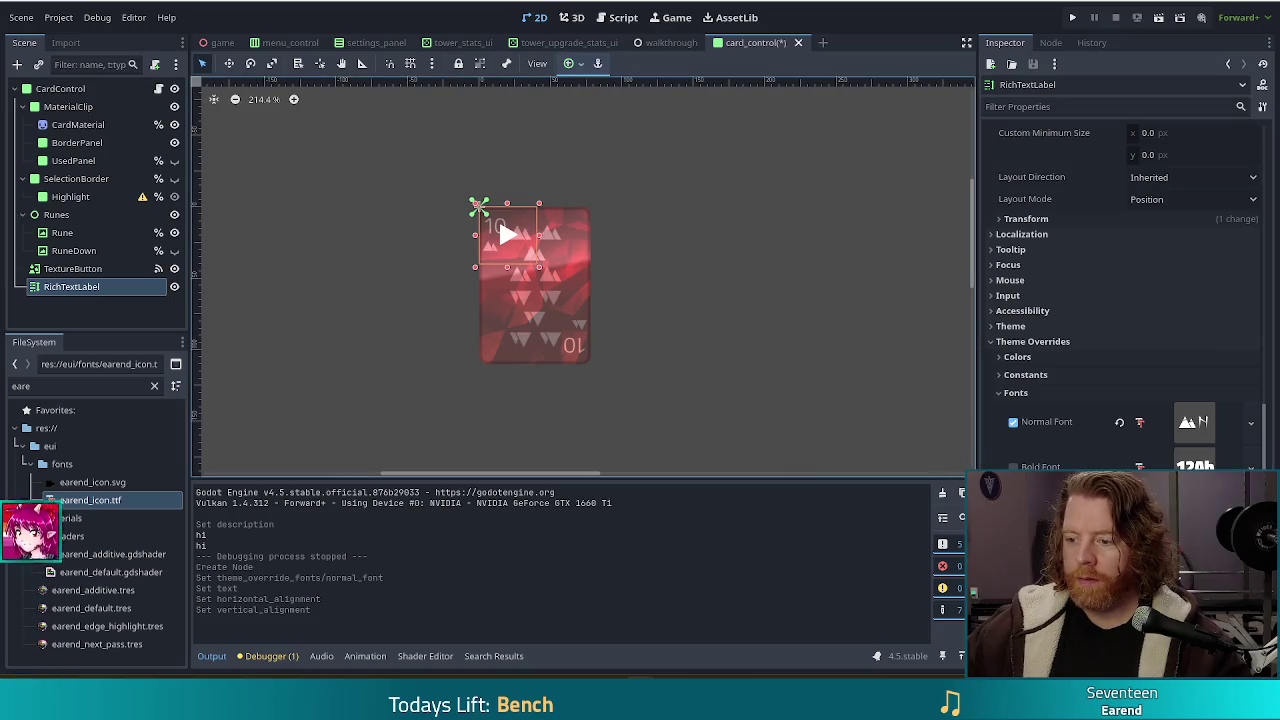
{"action": "scroll", "coordinate": [1100, 455], "scroll_direction": "down", "scroll_amount": 5}
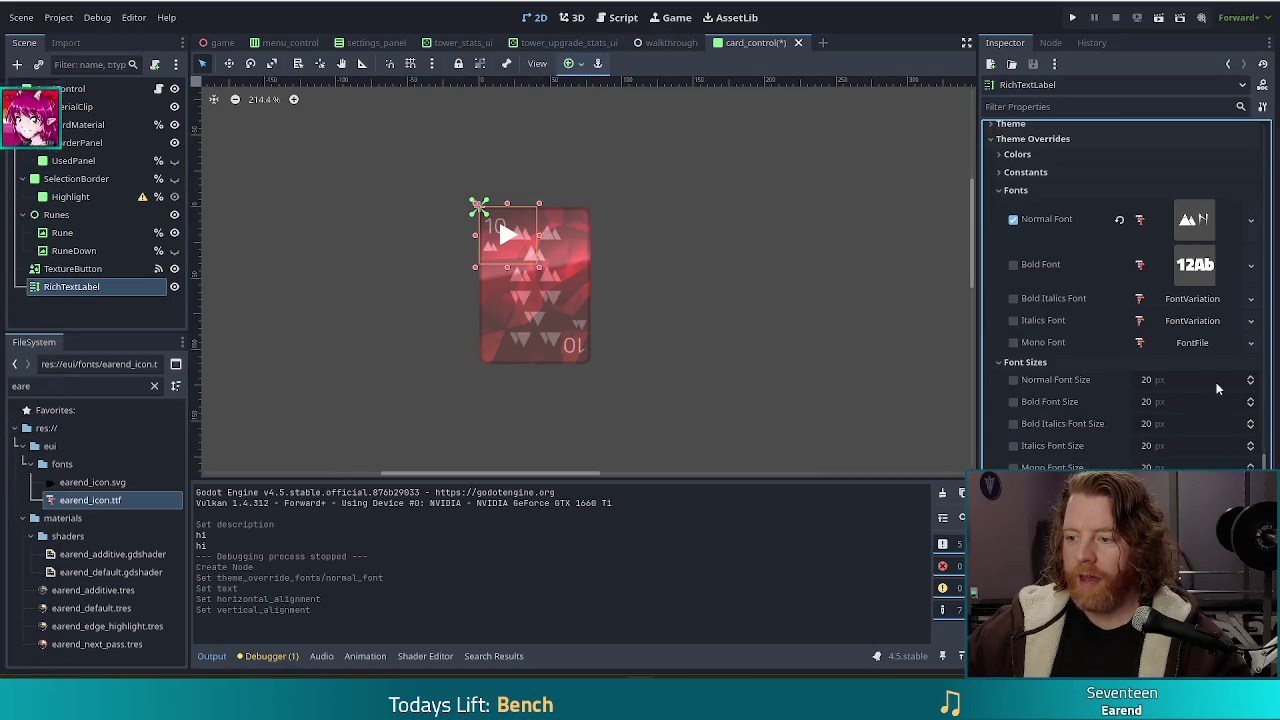
{"action": "left_click", "coordinate": [1249, 381]}
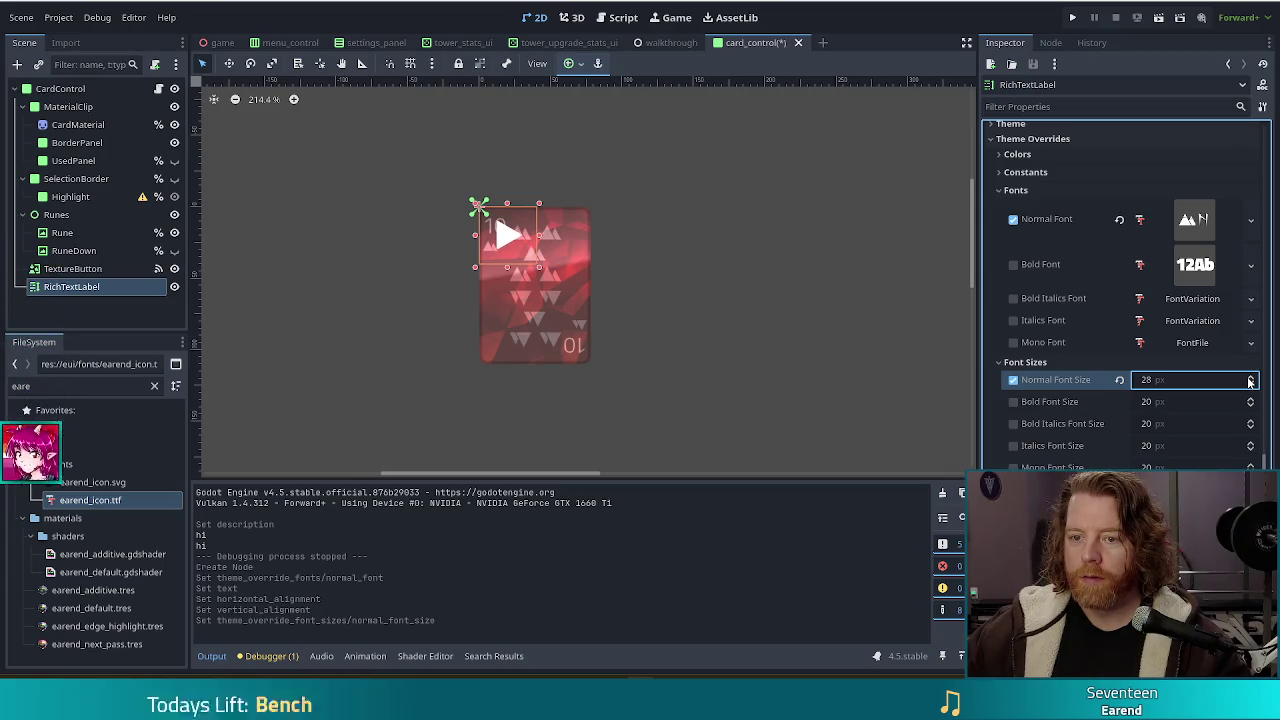
{"action": "left_click", "coordinate": [1249, 381]}
{"action": "left_click", "coordinate": [1249, 381]}
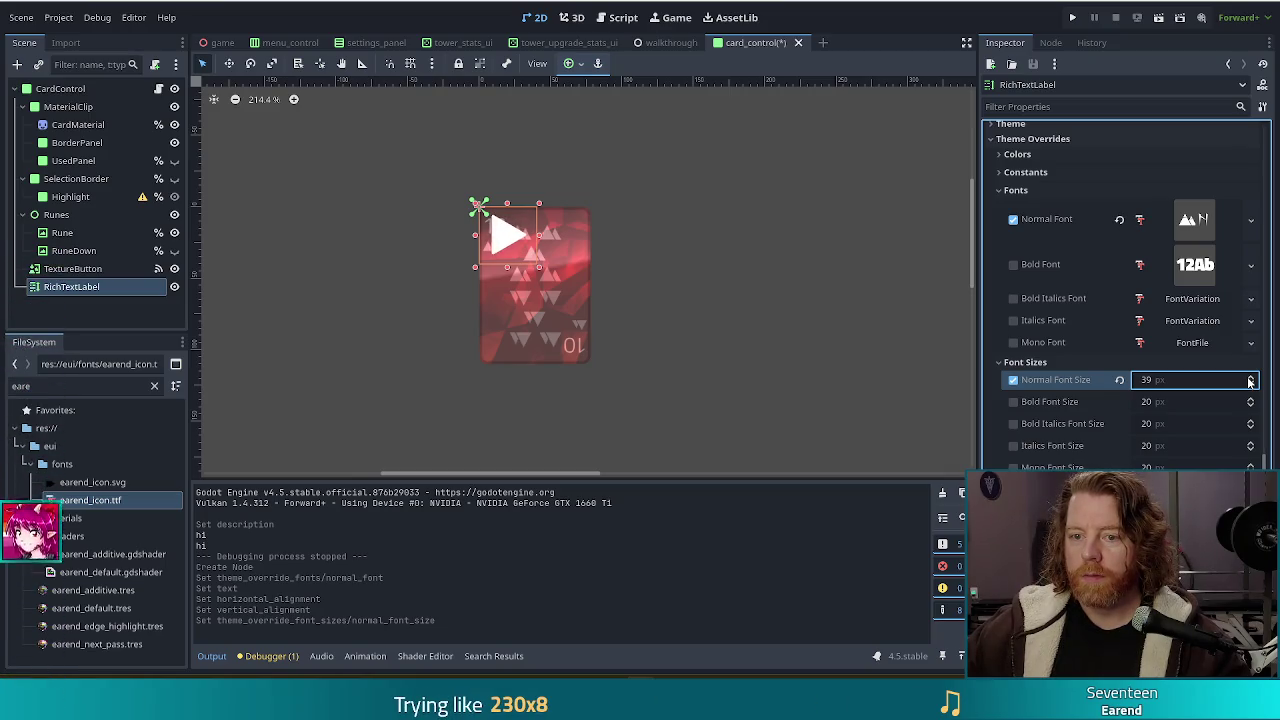
{"action": "left_click", "coordinate": [1249, 381]}
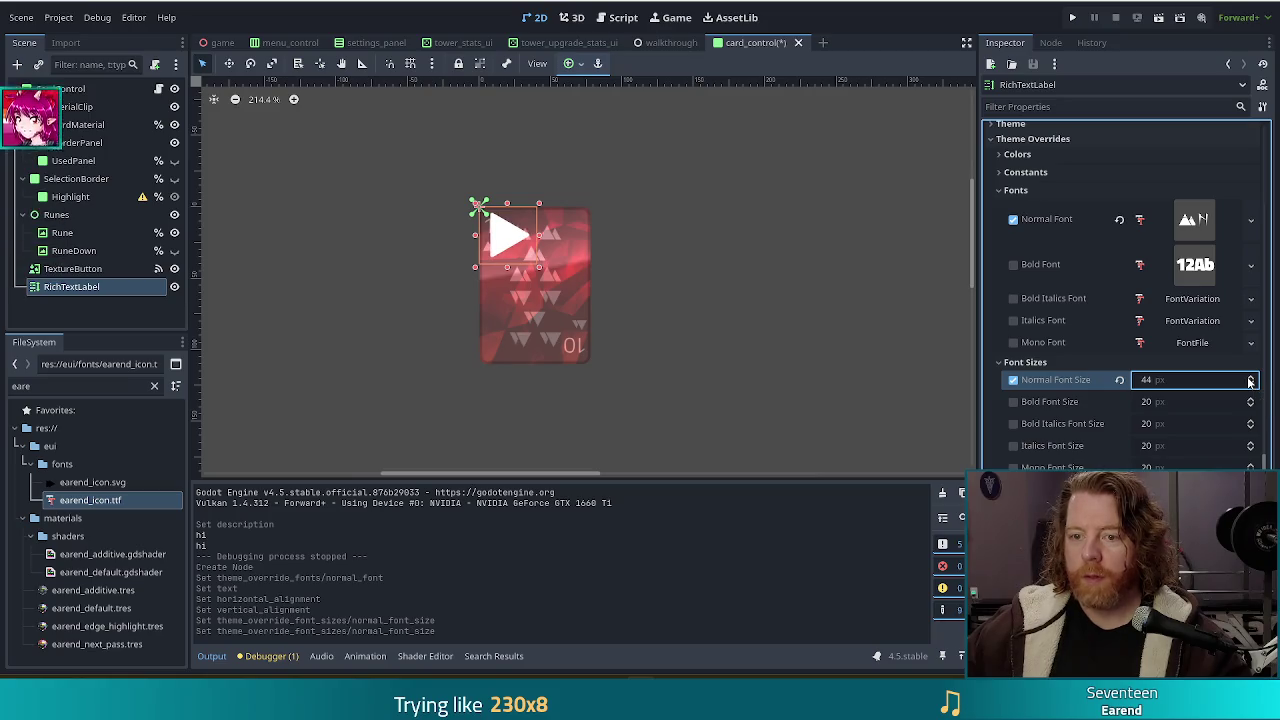
- Set the Outline Size constant to 12 and enable a Font Outline Color override
{"action": "scroll", "coordinate": [1050, 350], "scroll_direction": "up", "scroll_amount": 3}
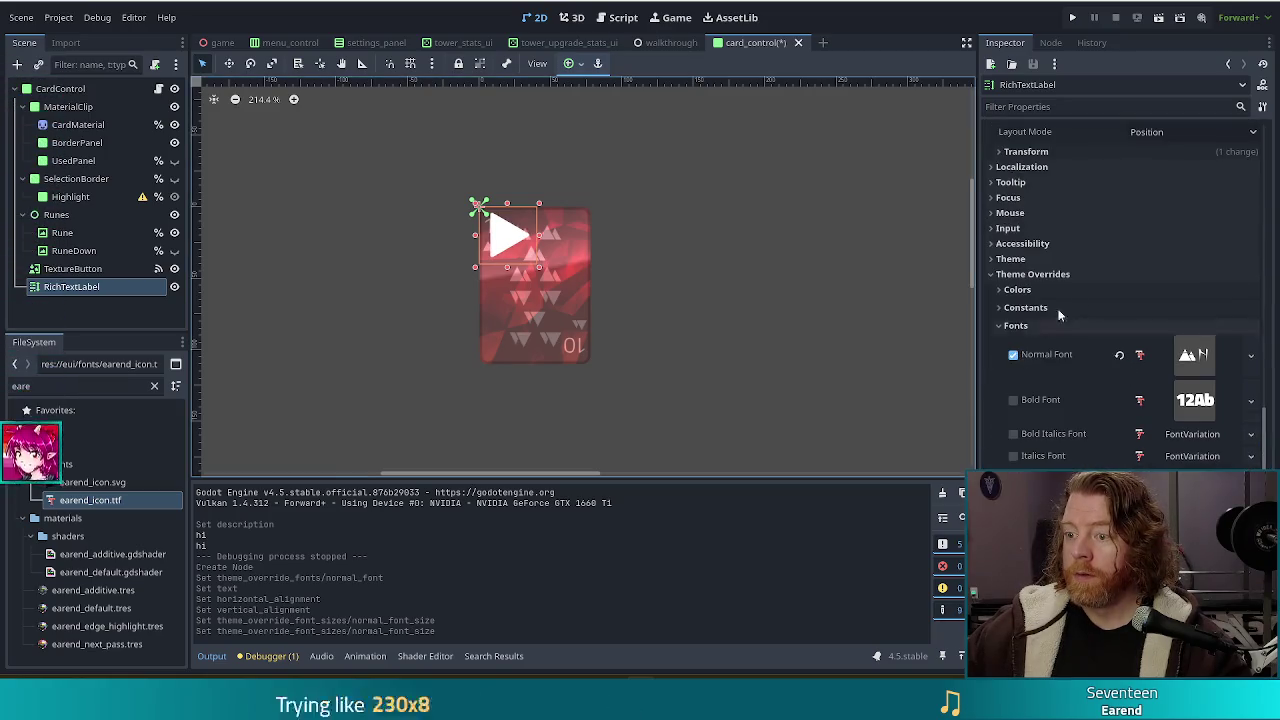
{"action": "left_click", "coordinate": [1045, 307]}
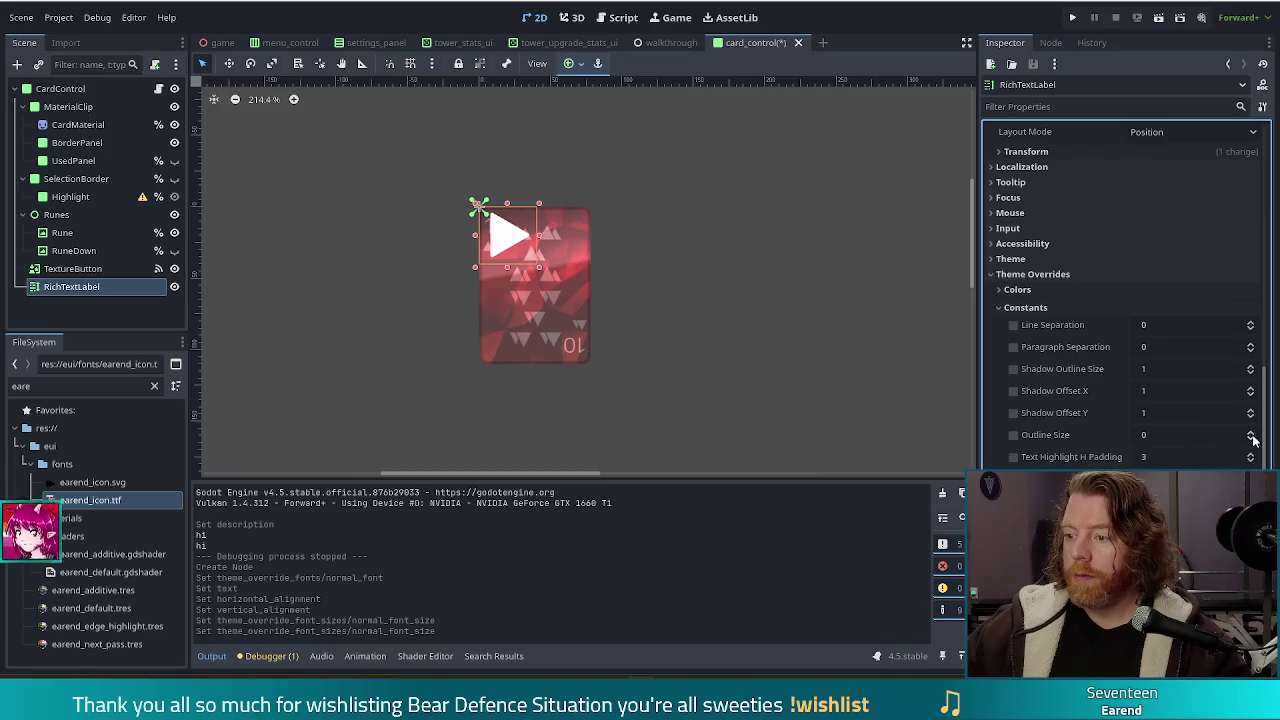
{"action": "left_click", "coordinate": [1251, 436]}
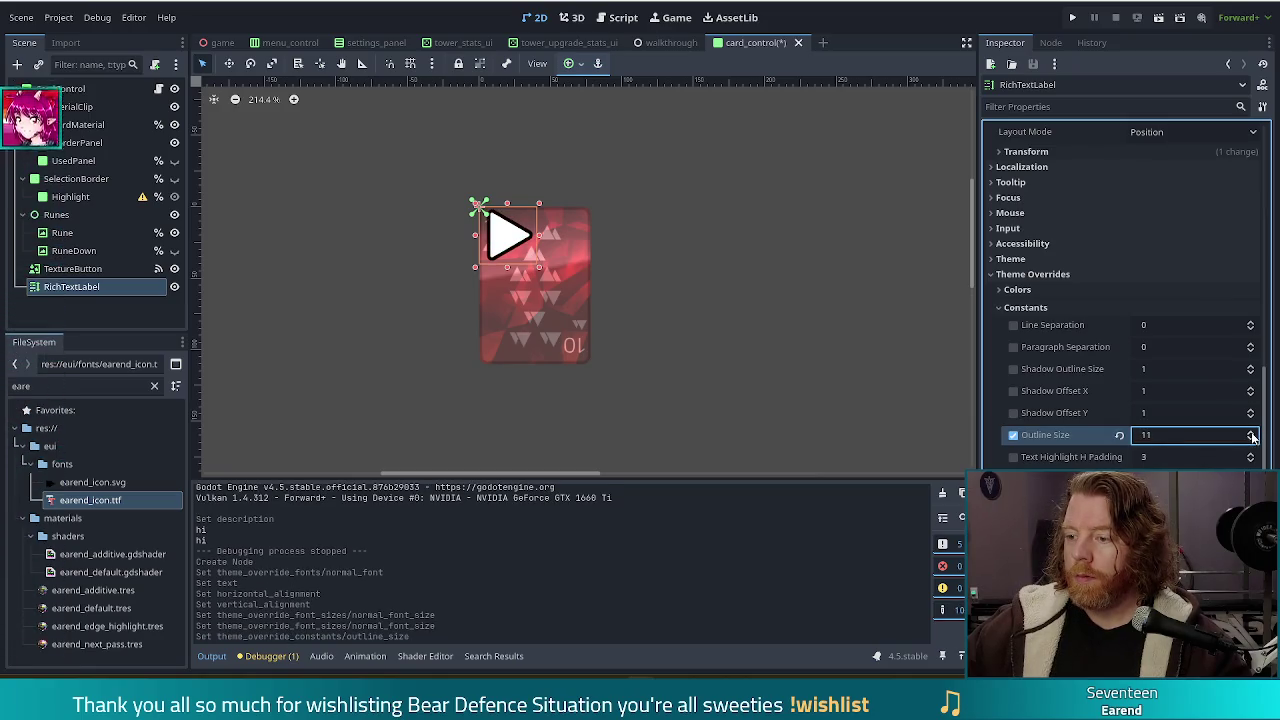
{"action": "left_click", "coordinate": [1251, 436]}
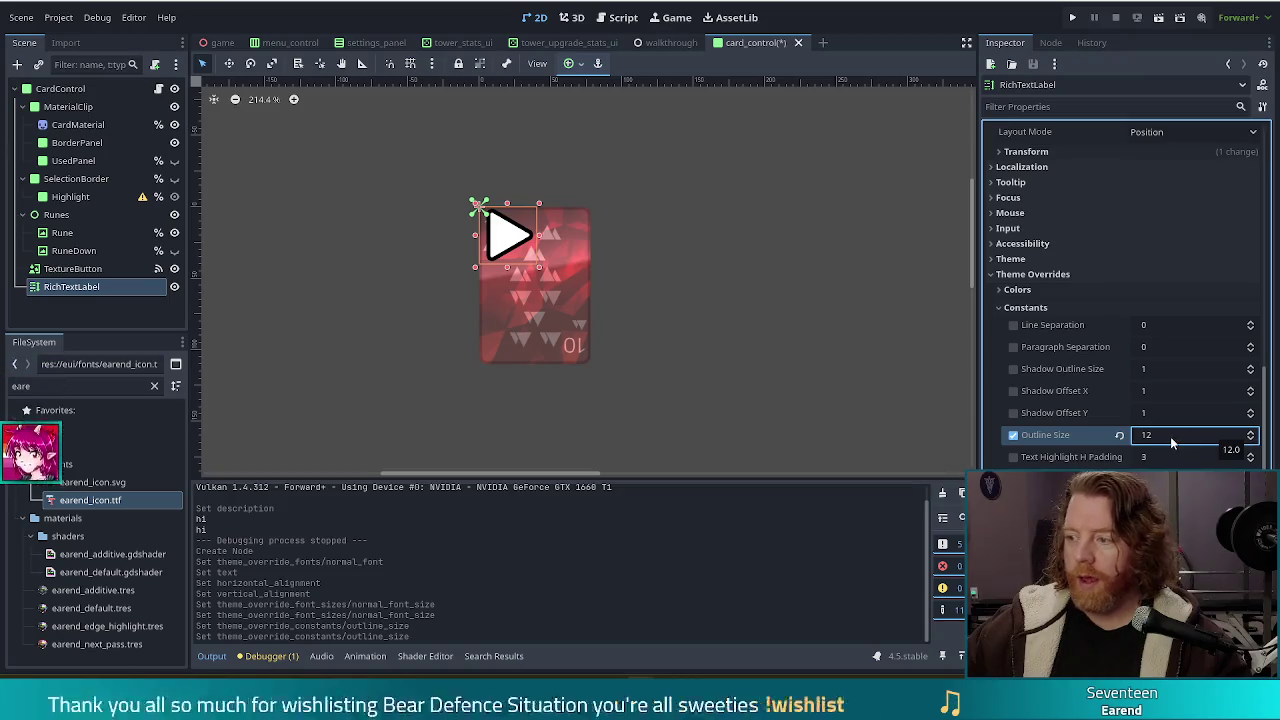
{"action": "scroll", "coordinate": [1168, 434], "scroll_direction": "down", "scroll_amount": 3}
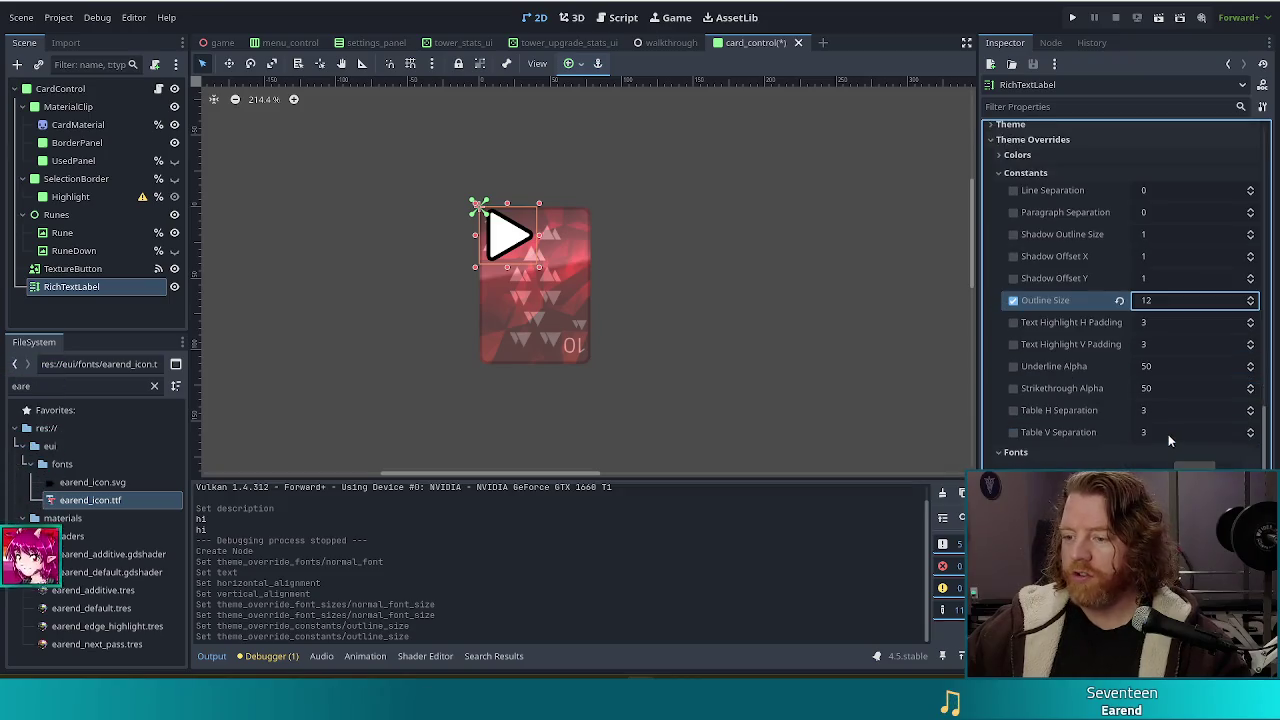
{"action": "left_click", "coordinate": [1020, 156]}
{"action": "left_click", "coordinate": [1013, 236]}
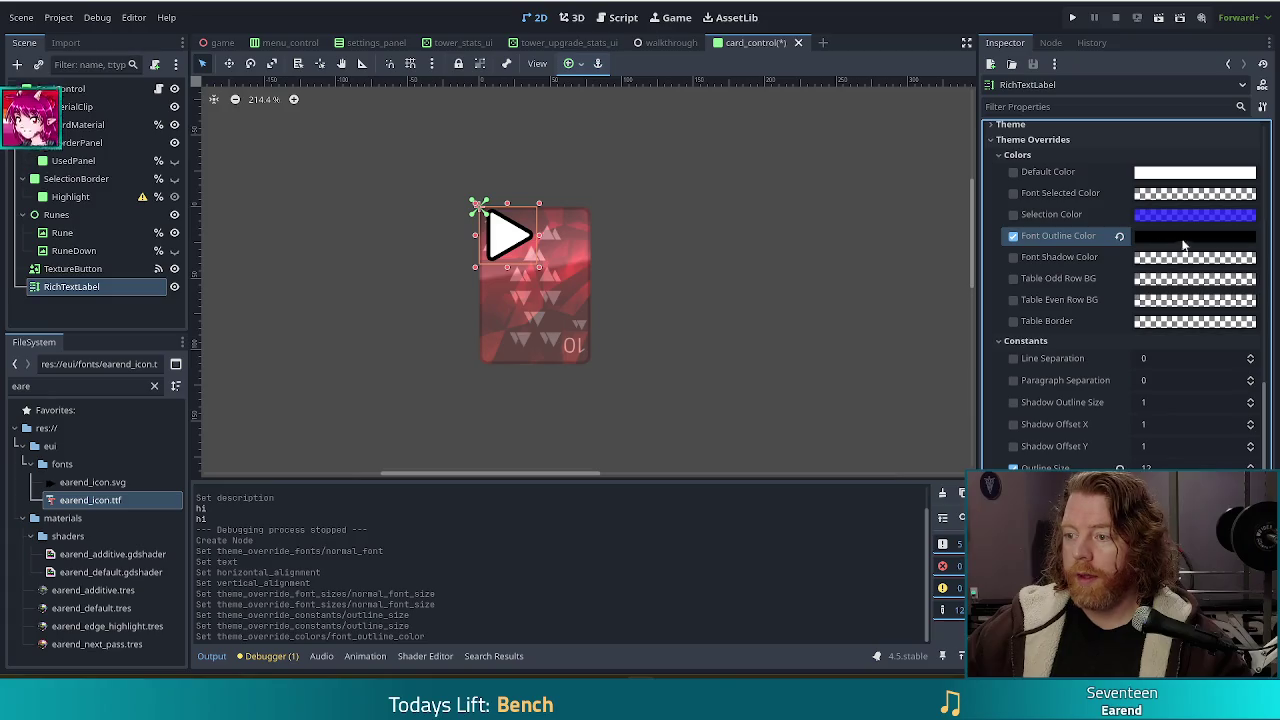
- Pick a custom font outline colour in the colour picker and close it
{"action": "left_click", "coordinate": [1194, 236]}
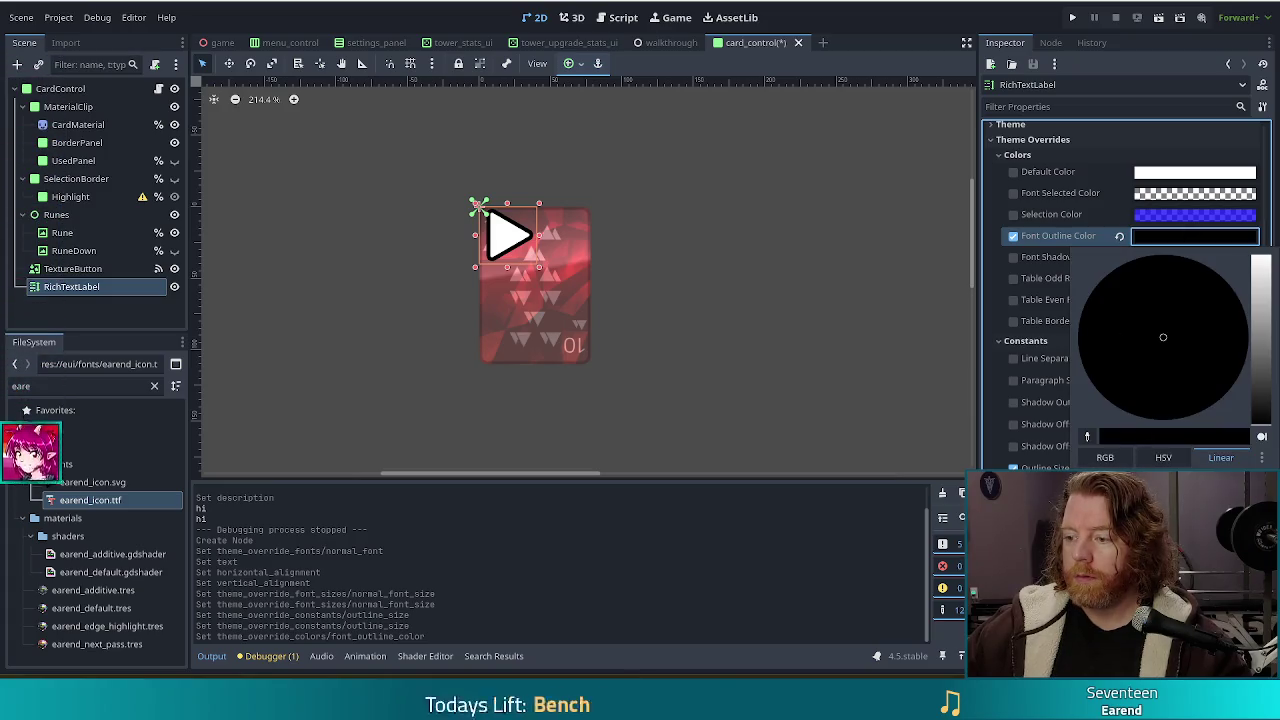
{"action": "key", "text": "Escape"}
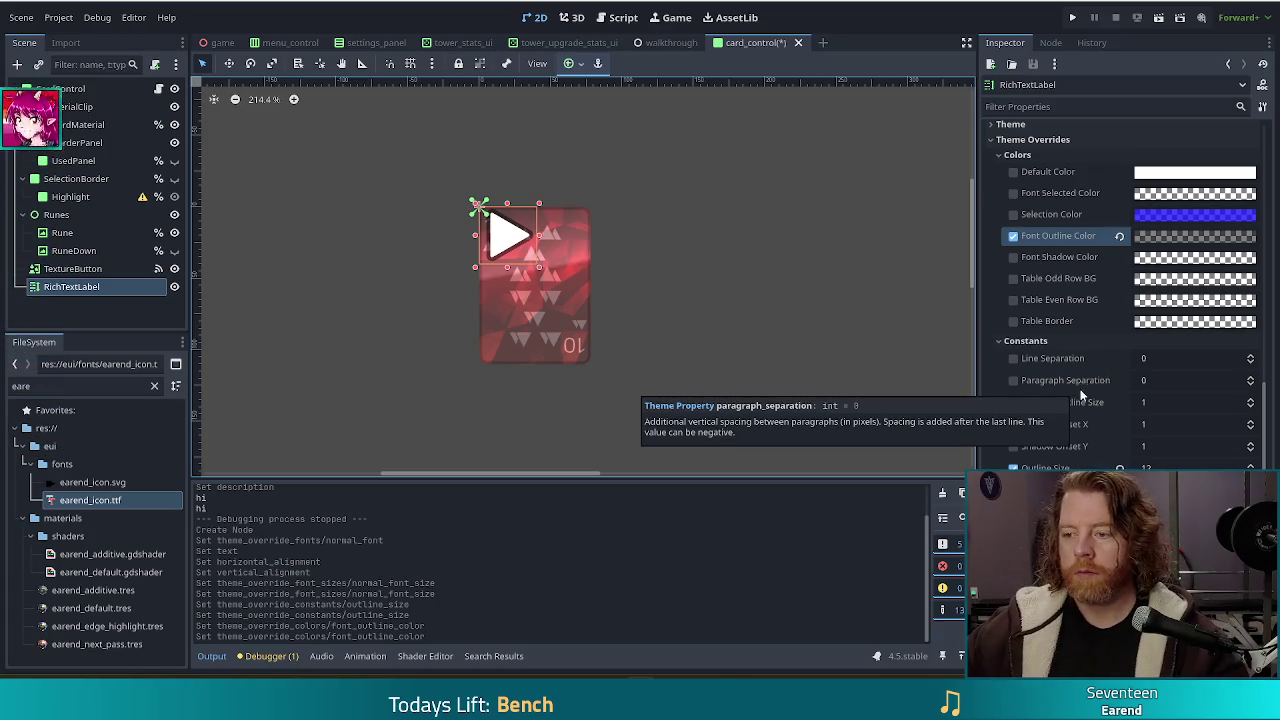
{"action": "scroll", "coordinate": [1057, 402], "scroll_direction": "up", "scroll_amount": 5}
{"action": "scroll", "coordinate": [1057, 402], "scroll_direction": "up", "scroll_amount": 2}
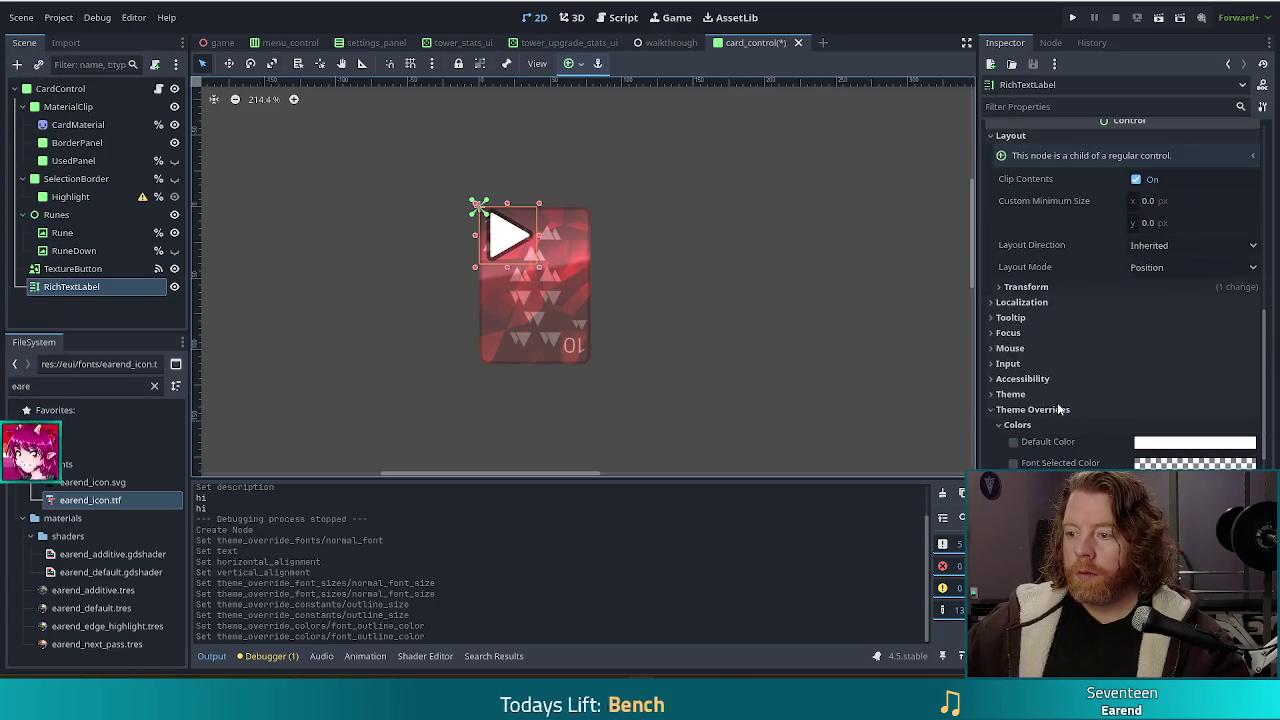
- Set the label's Pivot Offset to 20, 20 and Rotation to 90 degrees
{"action": "left_click", "coordinate": [1028, 287]}
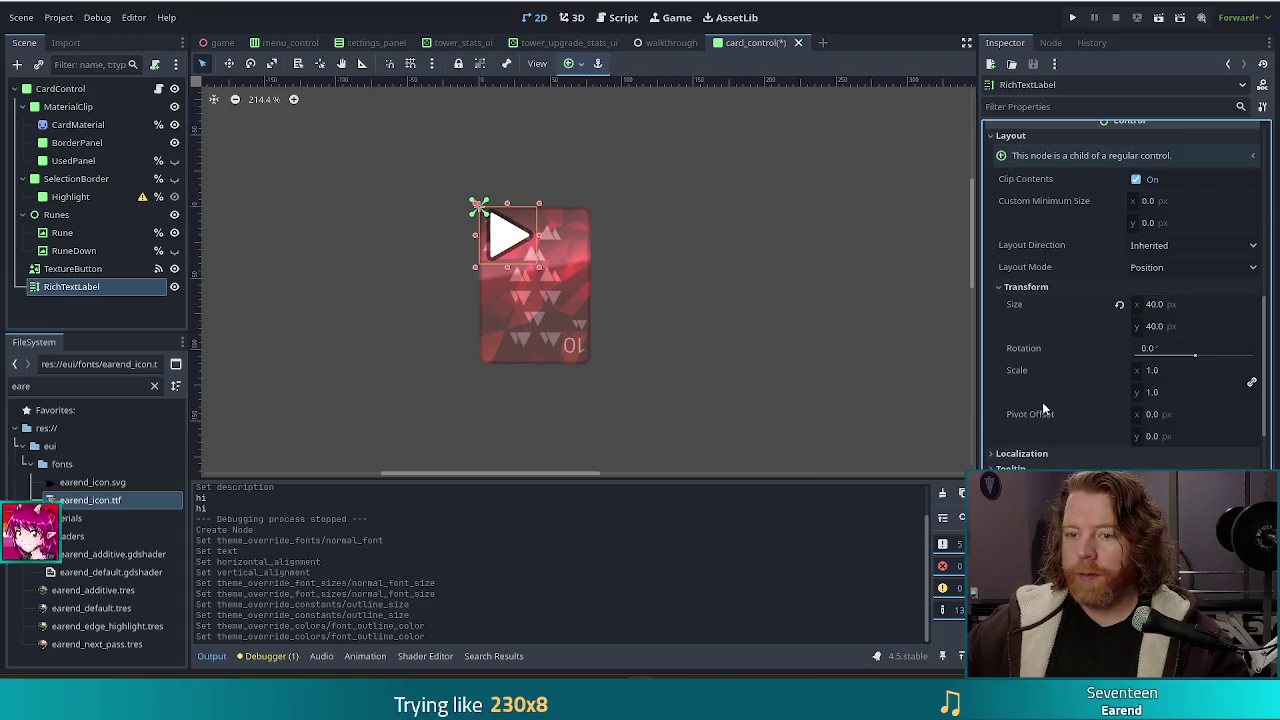
{"action": "left_click", "coordinate": [1170, 414]}
{"action": "type", "text": "20"}
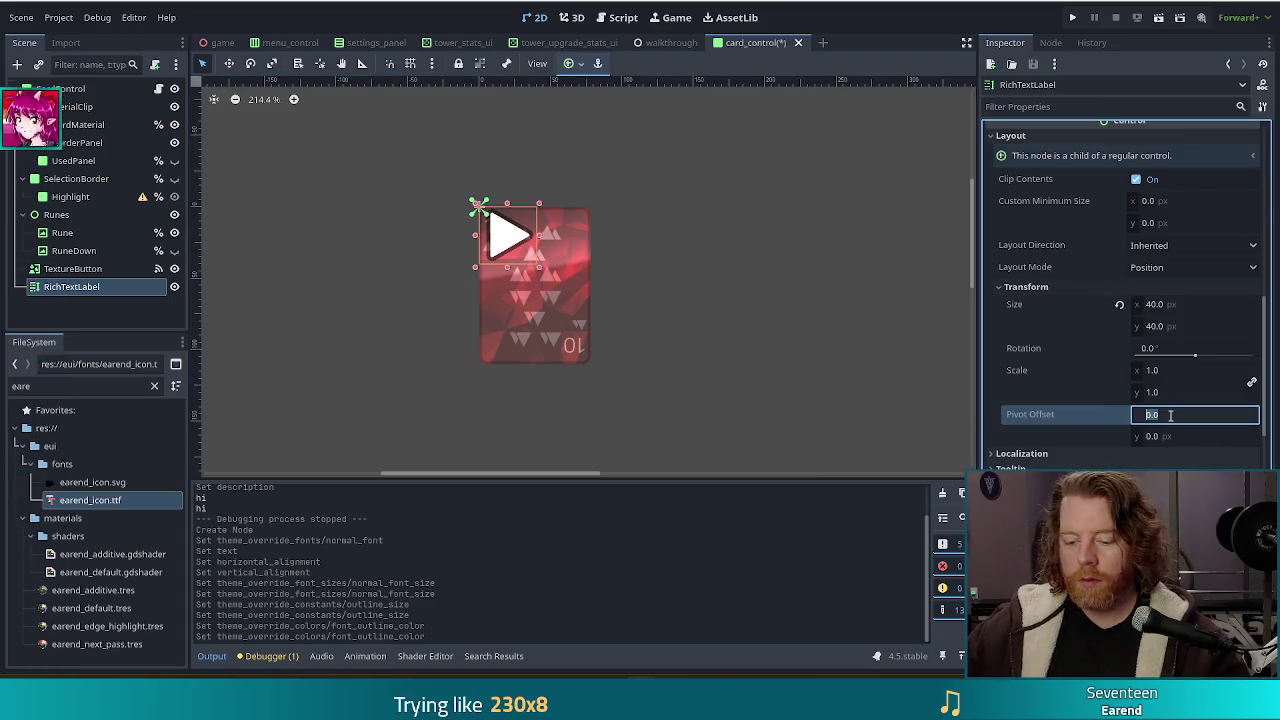
{"action": "key", "text": "Tab"}
{"action": "type", "text": "20"}
{"action": "key", "text": "Return"}
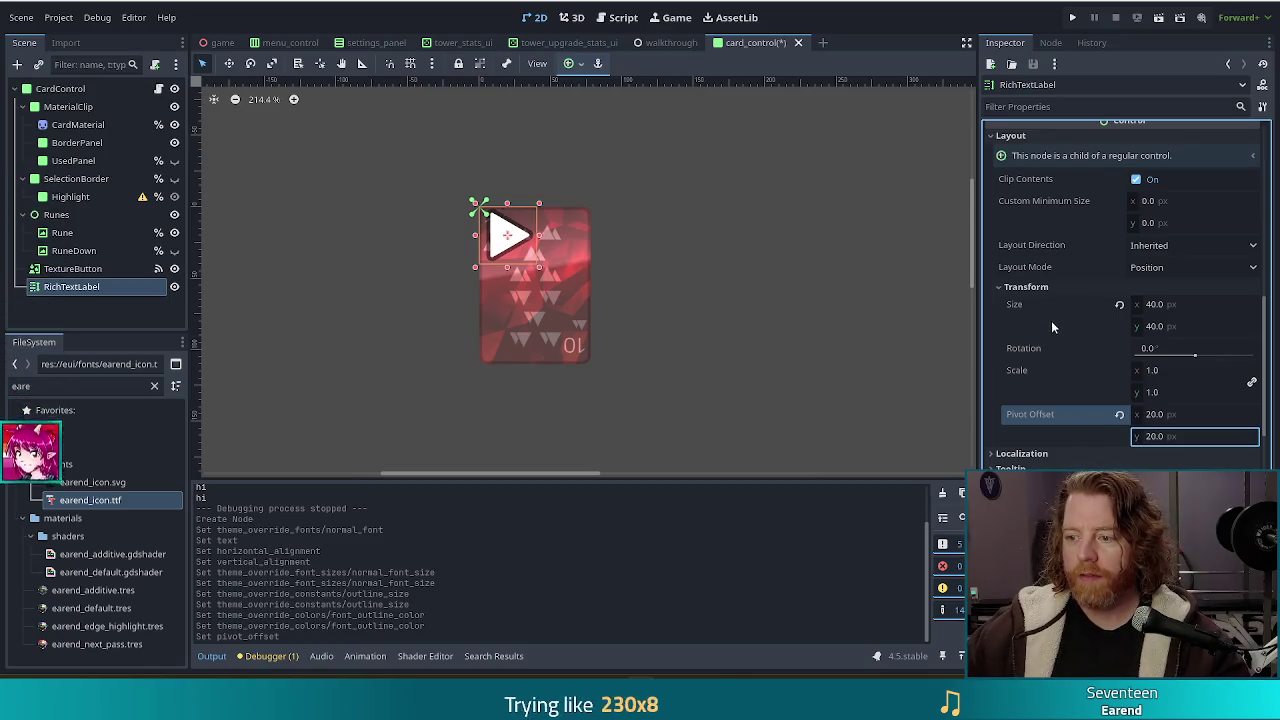
{"action": "left_click", "coordinate": [1171, 349]}
{"action": "type", "text": "90"}
{"action": "key", "text": "Return"}
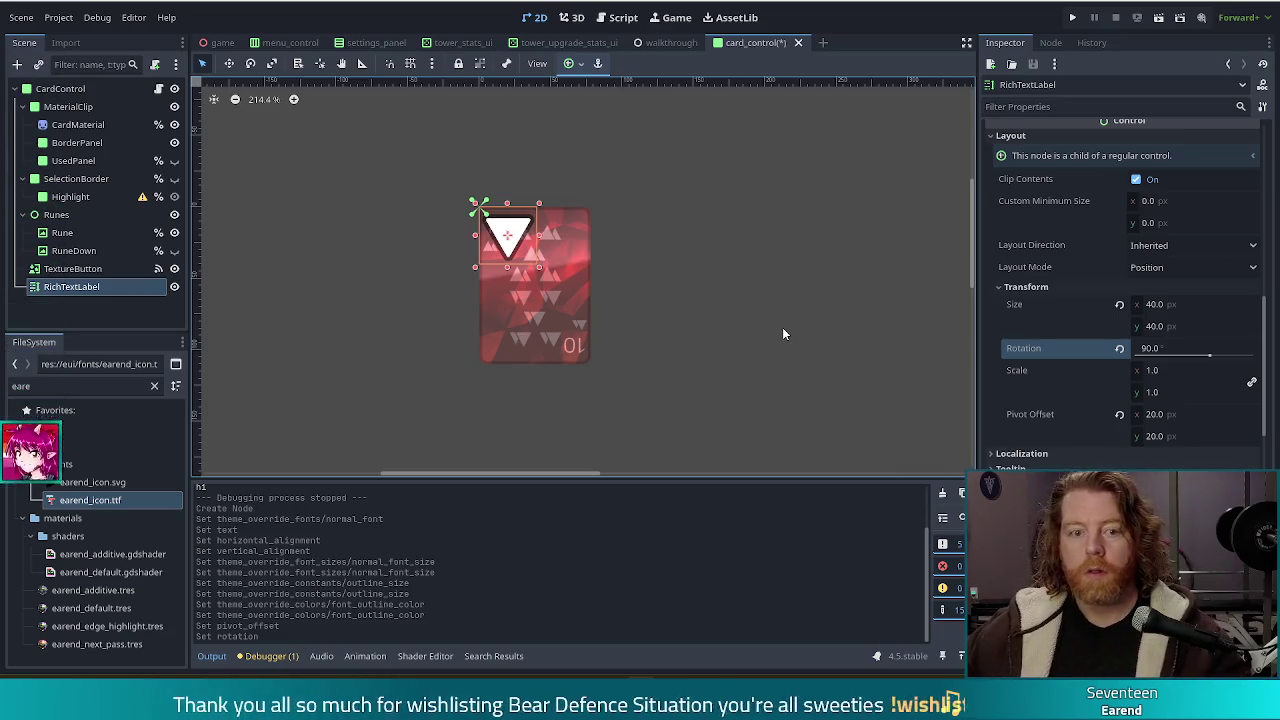
- Check the Localization section, then bring up the Layout Mode options
{"action": "scroll", "coordinate": [1077, 422], "scroll_direction": "down", "scroll_amount": 3}
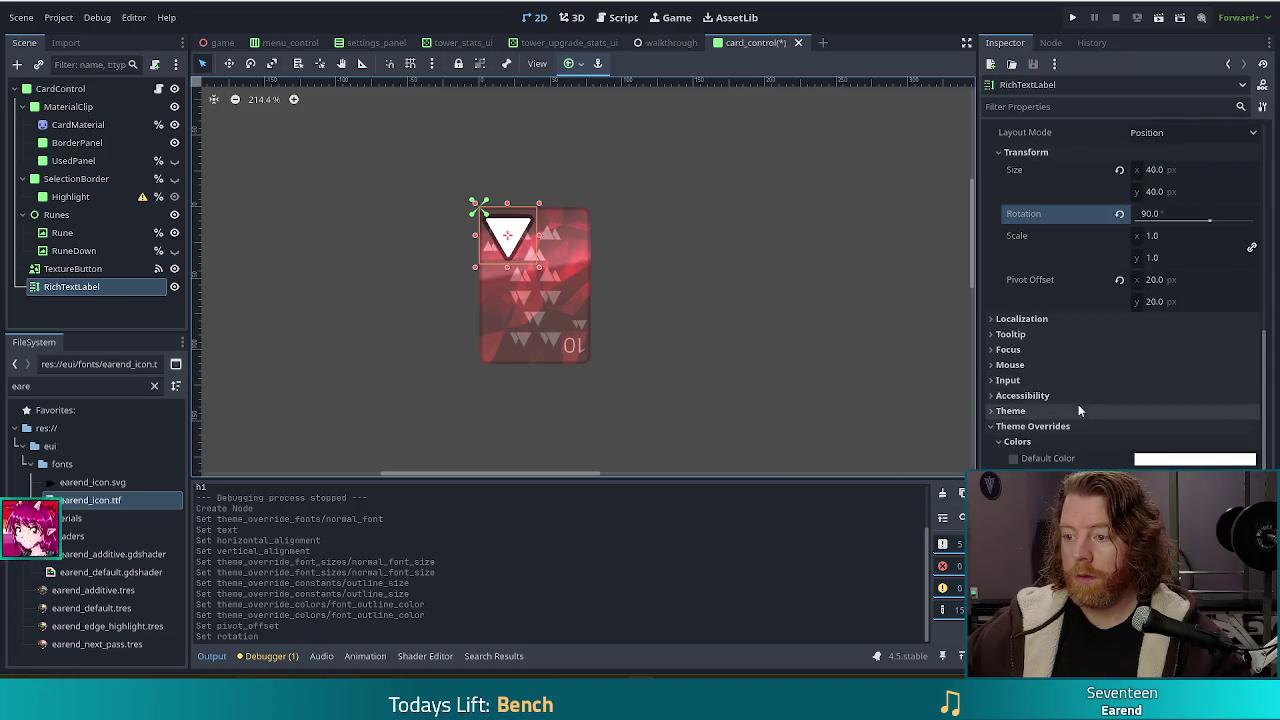
{"action": "left_click", "coordinate": [1025, 319]}
{"action": "left_click", "coordinate": [1025, 319]}
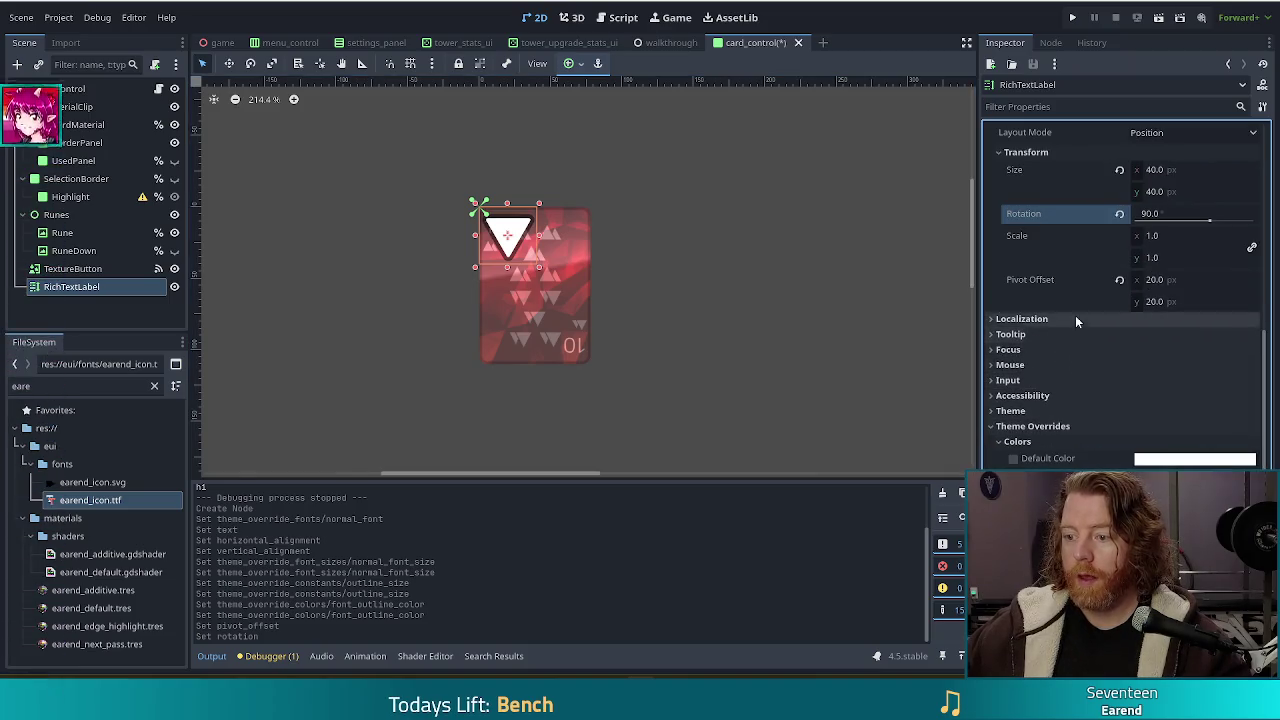
{"action": "scroll", "coordinate": [1090, 290], "scroll_direction": "up", "scroll_amount": 2}
{"action": "left_click", "coordinate": [1170, 200]}
- Switch the label to Anchors with the Center Top preset and nudge it up above the card
{"action": "left_click", "coordinate": [1152, 238]}
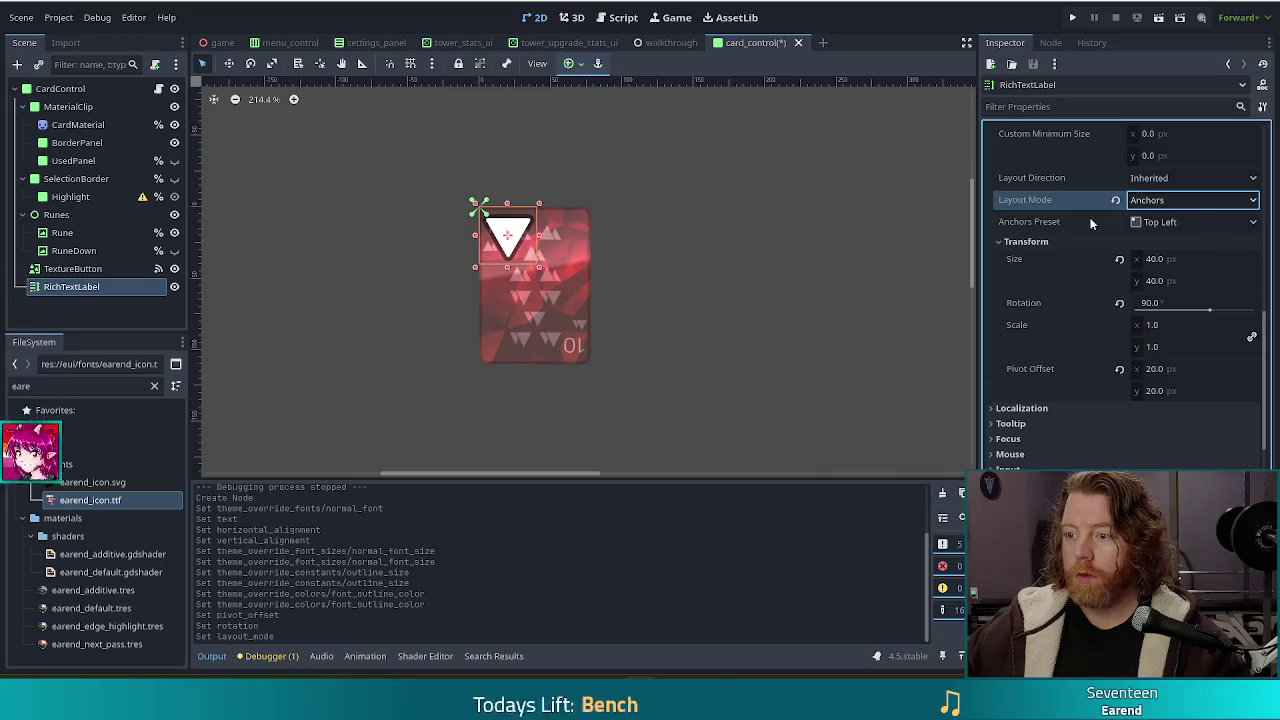
{"action": "left_click", "coordinate": [1195, 222]}
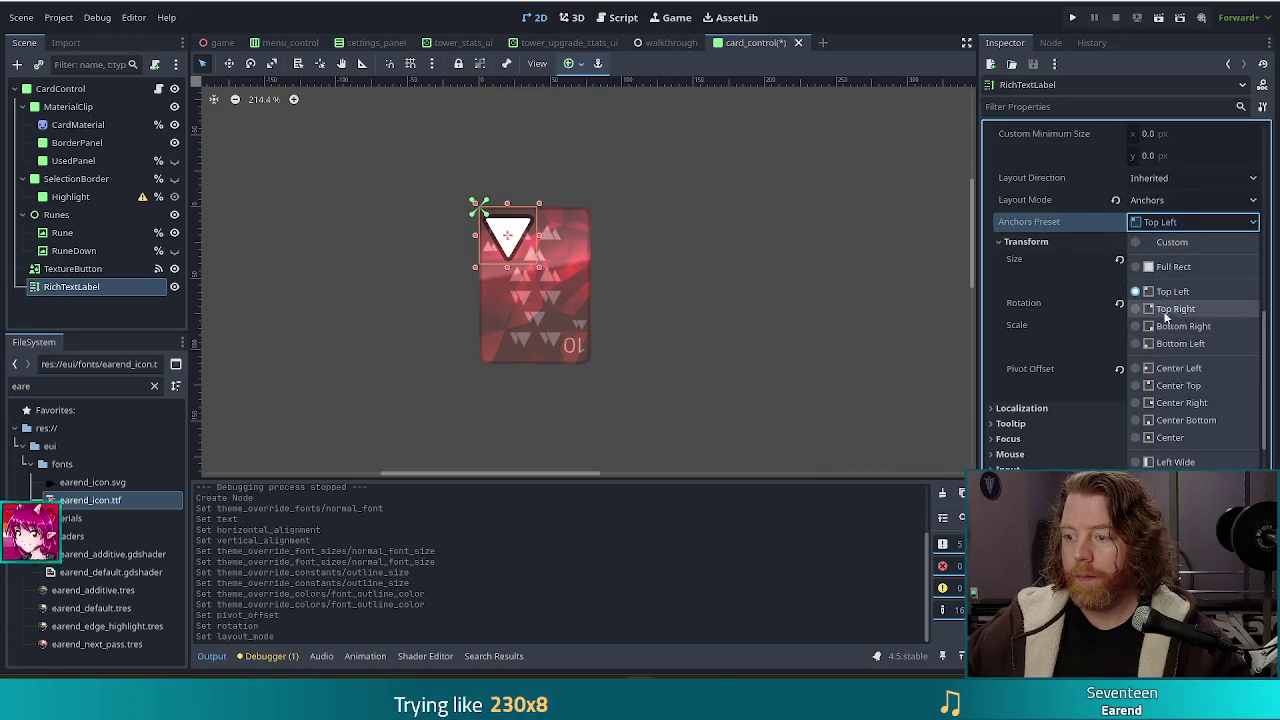
{"action": "left_click", "coordinate": [1178, 387]}
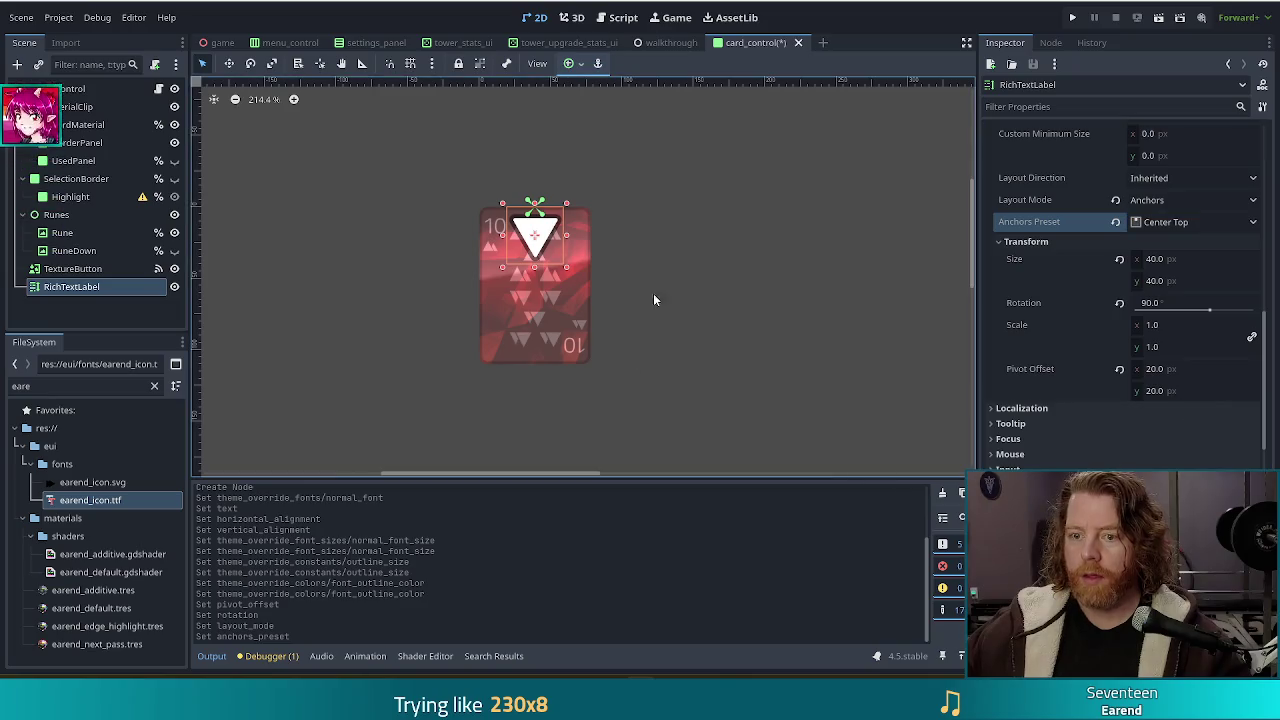
{"action": "key", "text": "Up"}
{"action": "key", "text": "Up"}
{"action": "key", "text": "Up"}
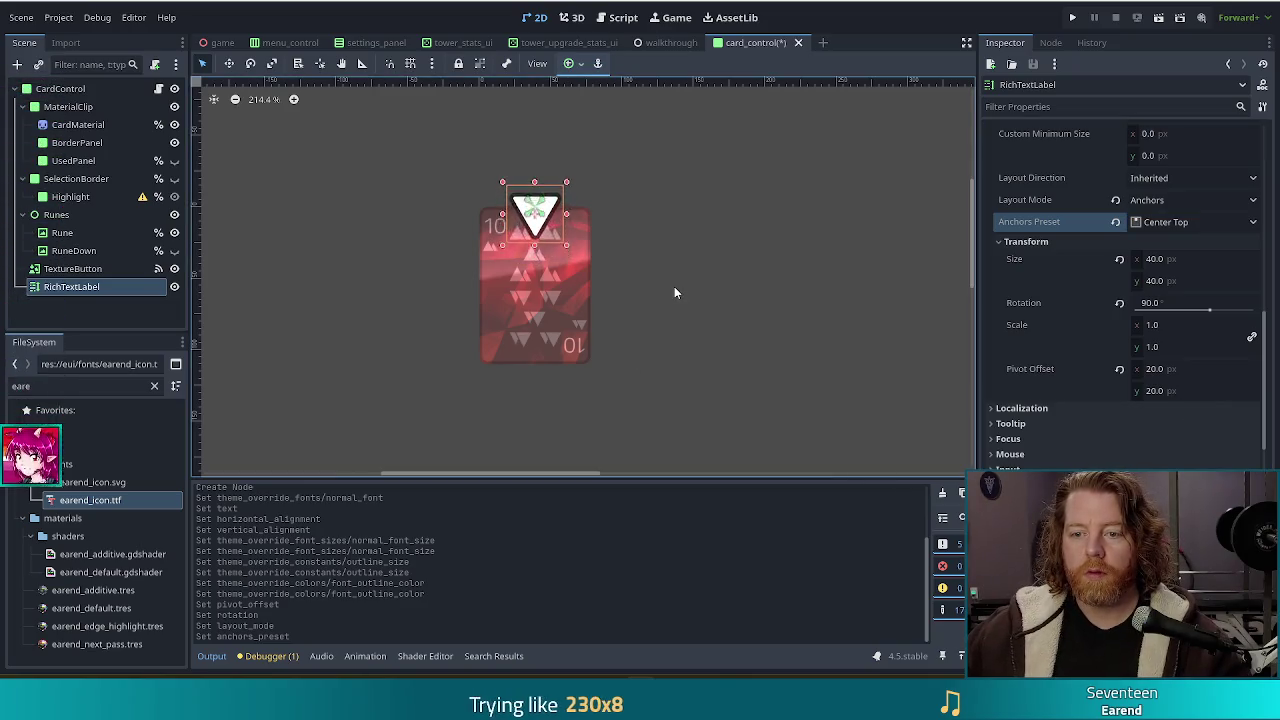
{"action": "key", "text": "Up"}
{"action": "key", "text": "Up"}
{"action": "key", "text": "Up"}
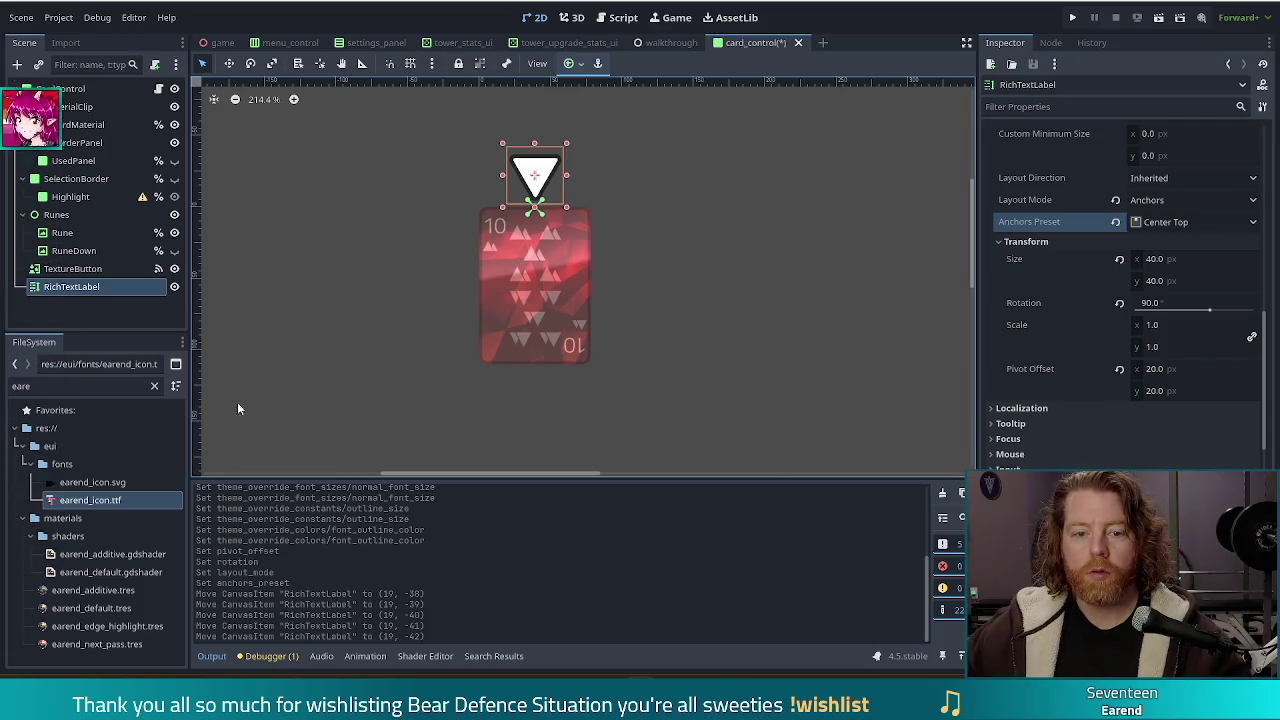
- Add an AnimationPlayer child node under the RichTextLabel
{"action": "left_click", "coordinate": [18, 63]}
{"action": "type", "text": "anima"}
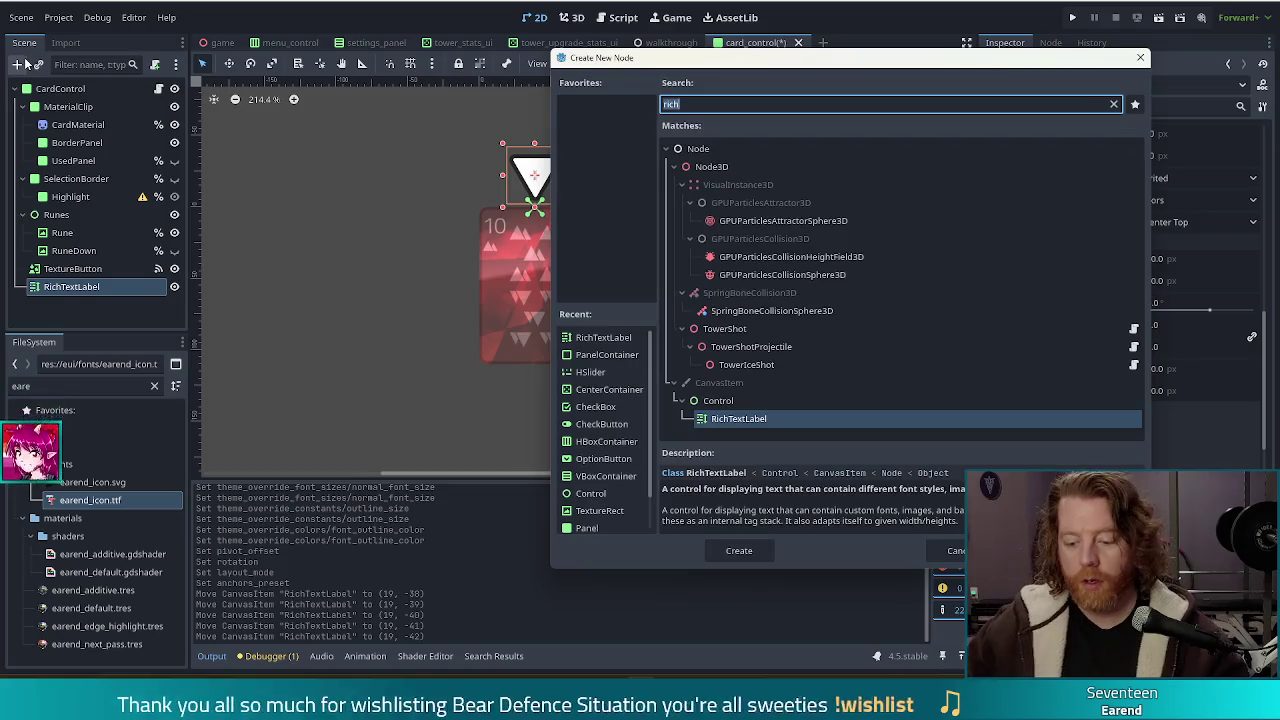
{"action": "double_click", "coordinate": [771, 412]}
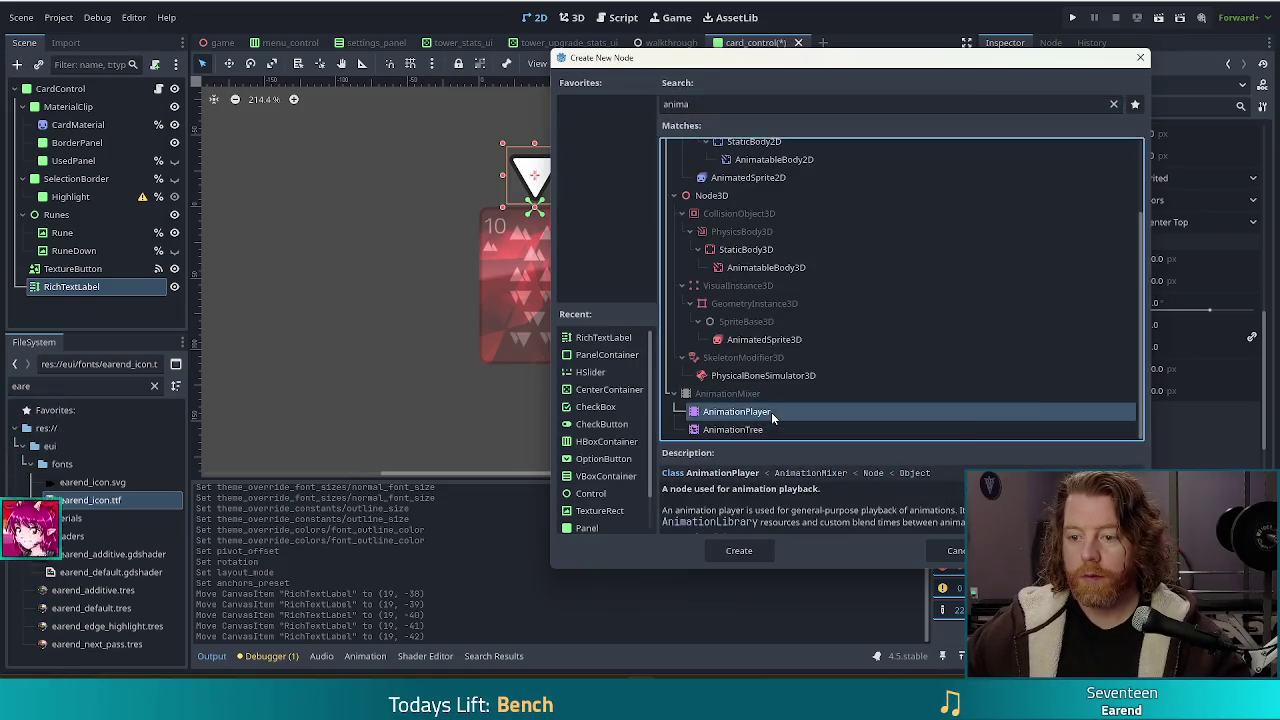
{"action": "left_click", "coordinate": [117, 288]}
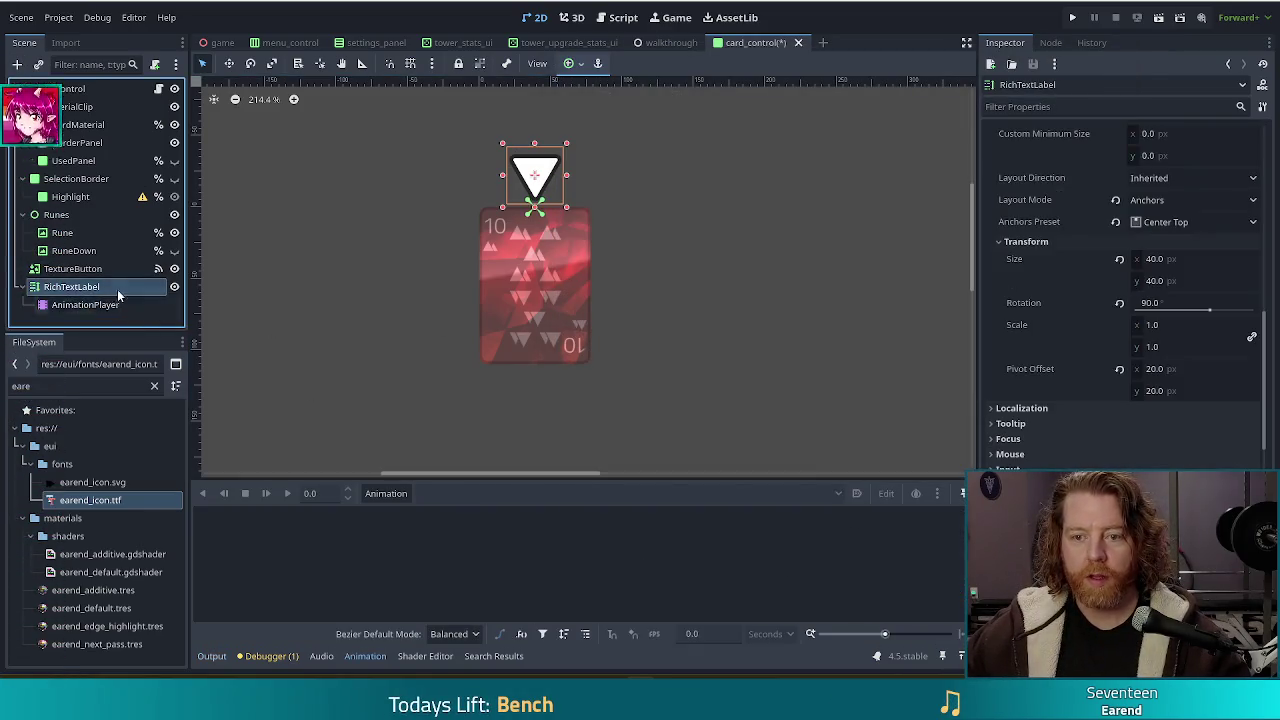
{"action": "left_click", "coordinate": [85, 304]}
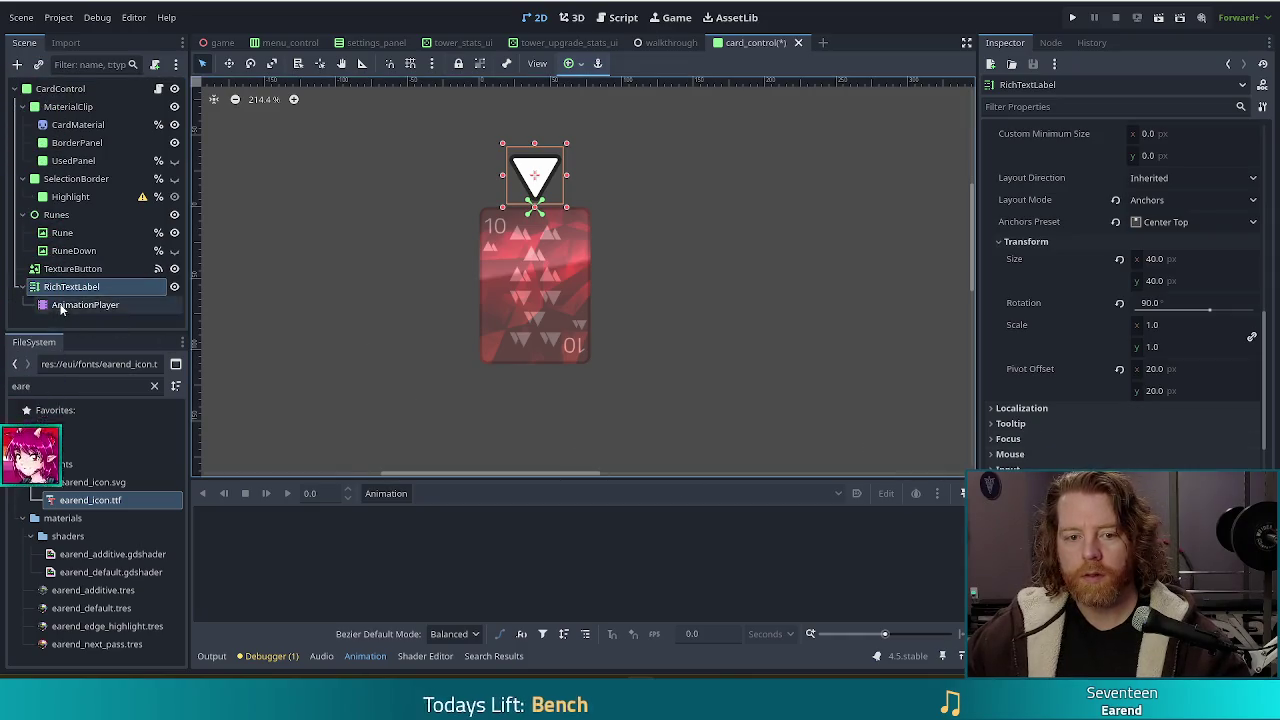
- Create a new animation named 'idle' and set it to autoplay on load
{"action": "left_click", "coordinate": [386, 493]}
{"action": "left_click", "coordinate": [386, 506]}
{"action": "type", "text": "idle"}
{"action": "key", "text": "Return"}
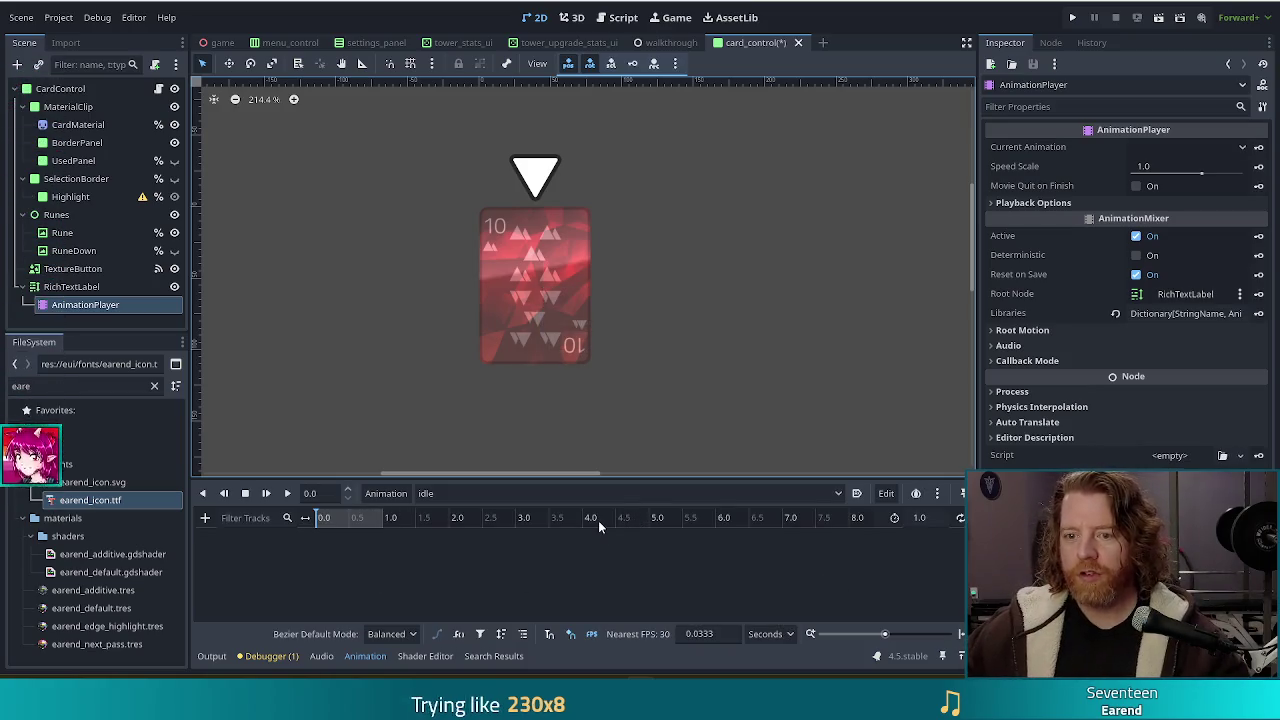
{"action": "left_click", "coordinate": [856, 493]}
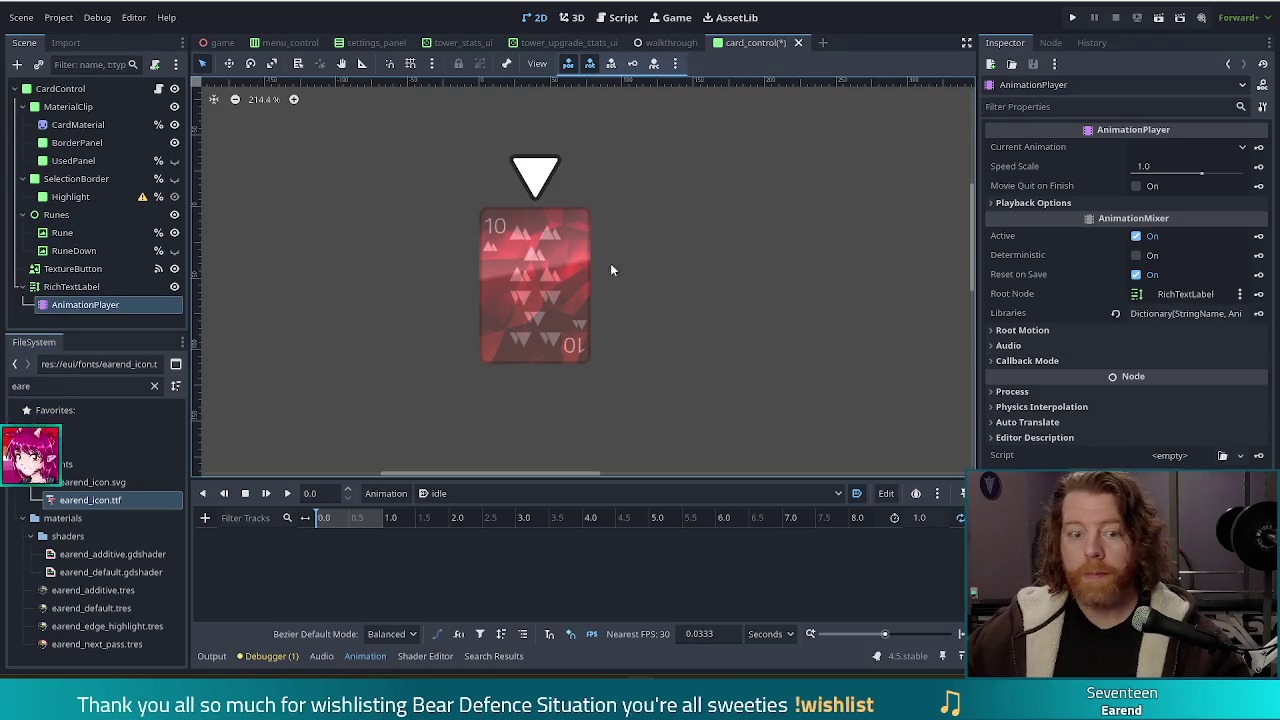
- Reselect the arrow label and review its Inspector properties
{"action": "left_click", "coordinate": [535, 175]}
{"action": "scroll", "coordinate": [1091, 427], "scroll_direction": "down", "scroll_amount": 5}
{"action": "scroll", "coordinate": [1070, 404], "scroll_direction": "up", "scroll_amount": 7}
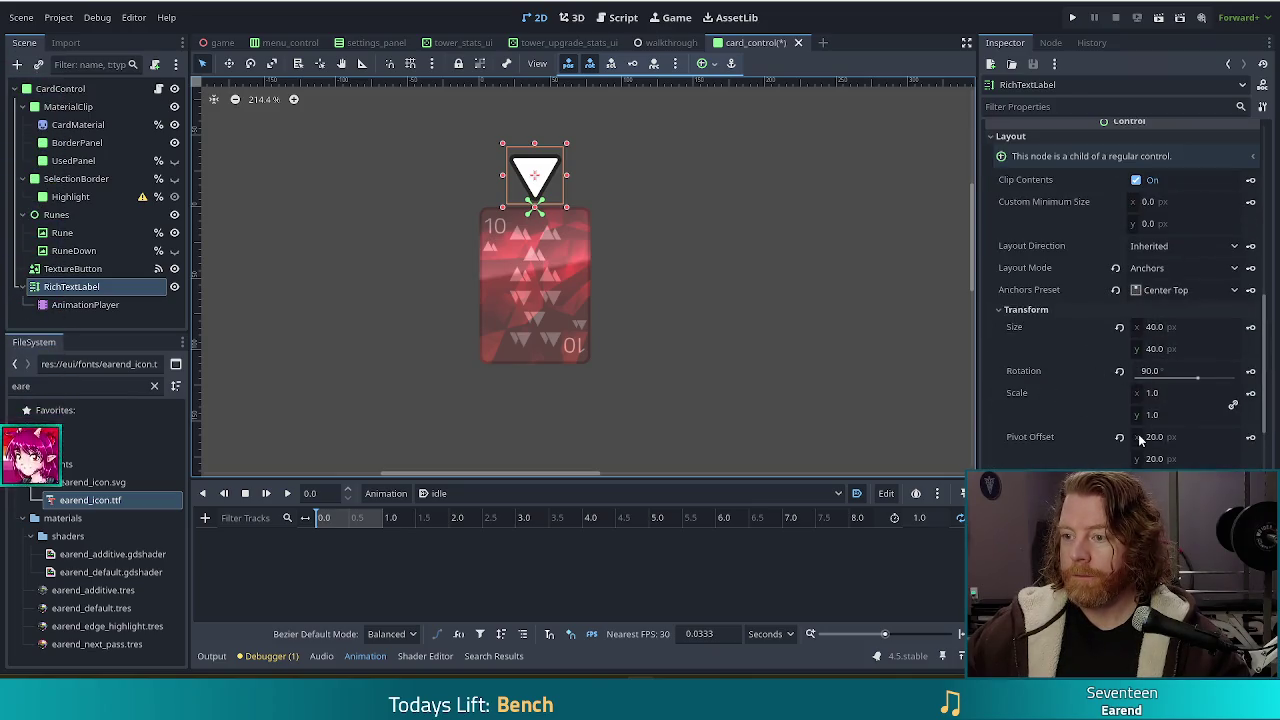
{"action": "scroll", "coordinate": [1142, 299], "scroll_direction": "up", "scroll_amount": 10}
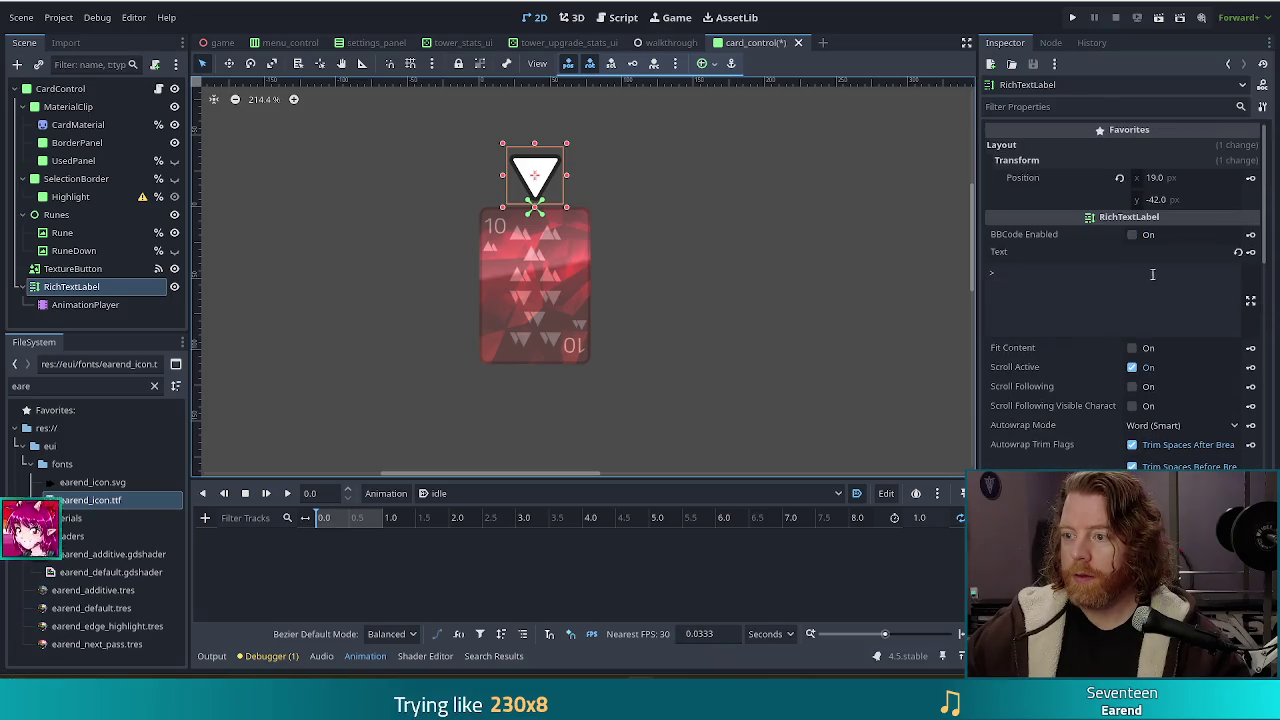
- Key the label's position into the idle animation and add a second key with y -50
{"action": "left_click", "coordinate": [1250, 179]}
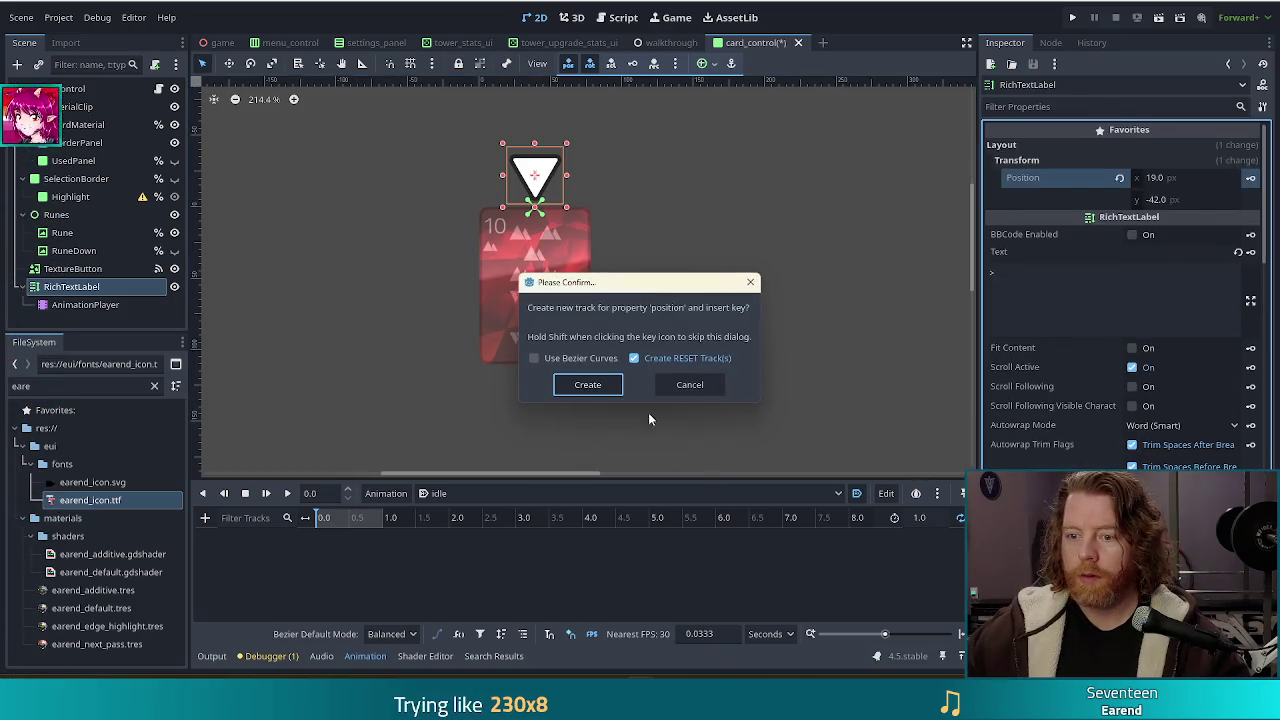
{"action": "left_click", "coordinate": [588, 385]}
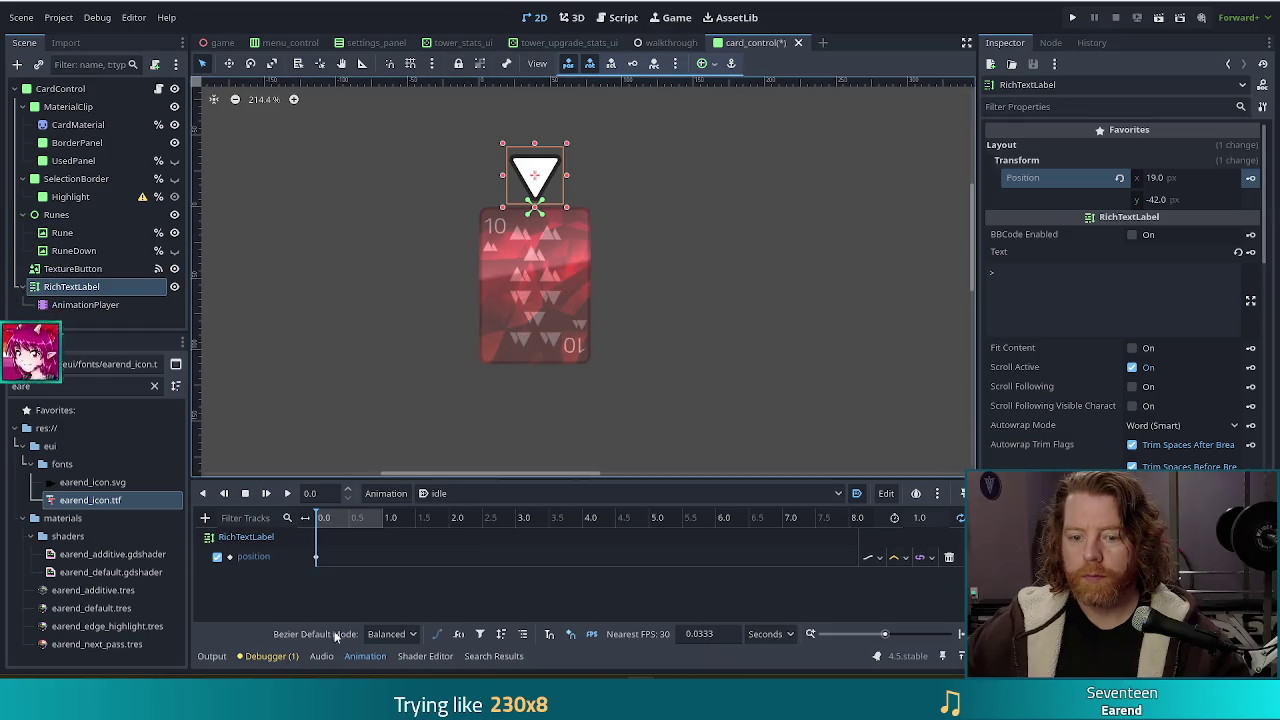
{"action": "right_click", "coordinate": [350, 558]}
{"action": "left_click", "coordinate": [372, 566]}
{"action": "left_click", "coordinate": [349, 558]}
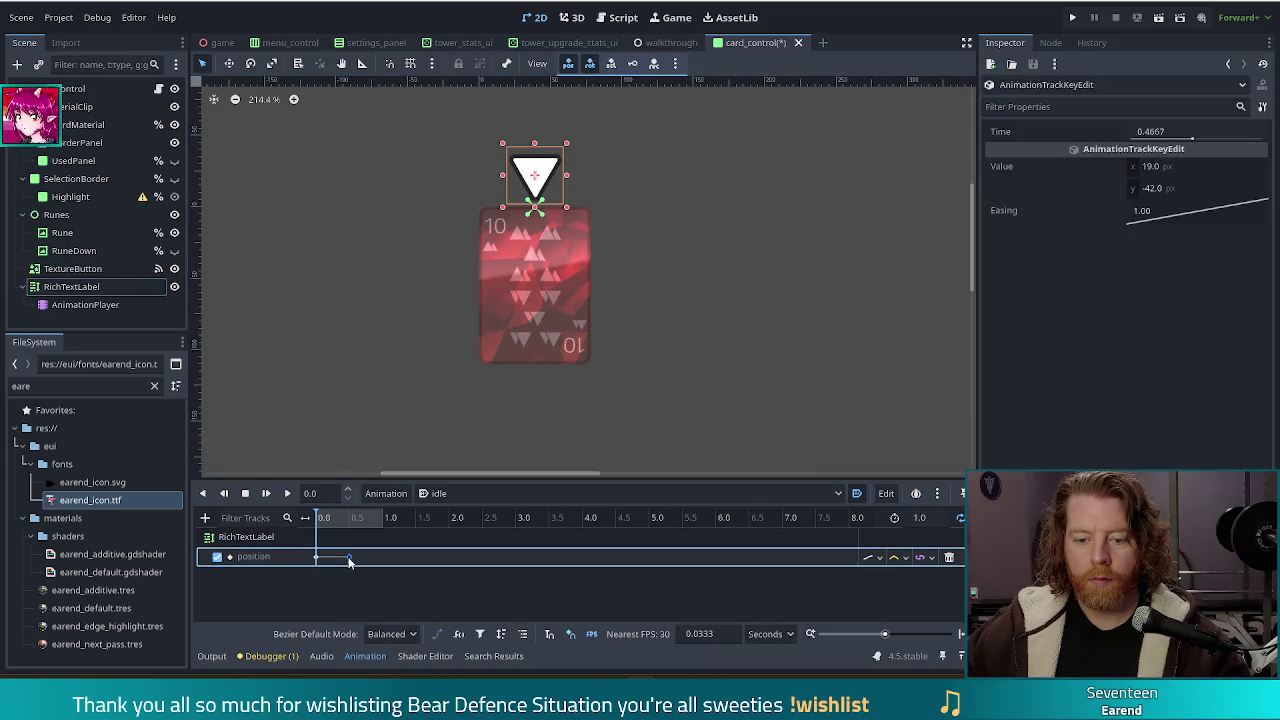
{"action": "left_click", "coordinate": [1177, 190]}
{"action": "type", "text": "-50"}
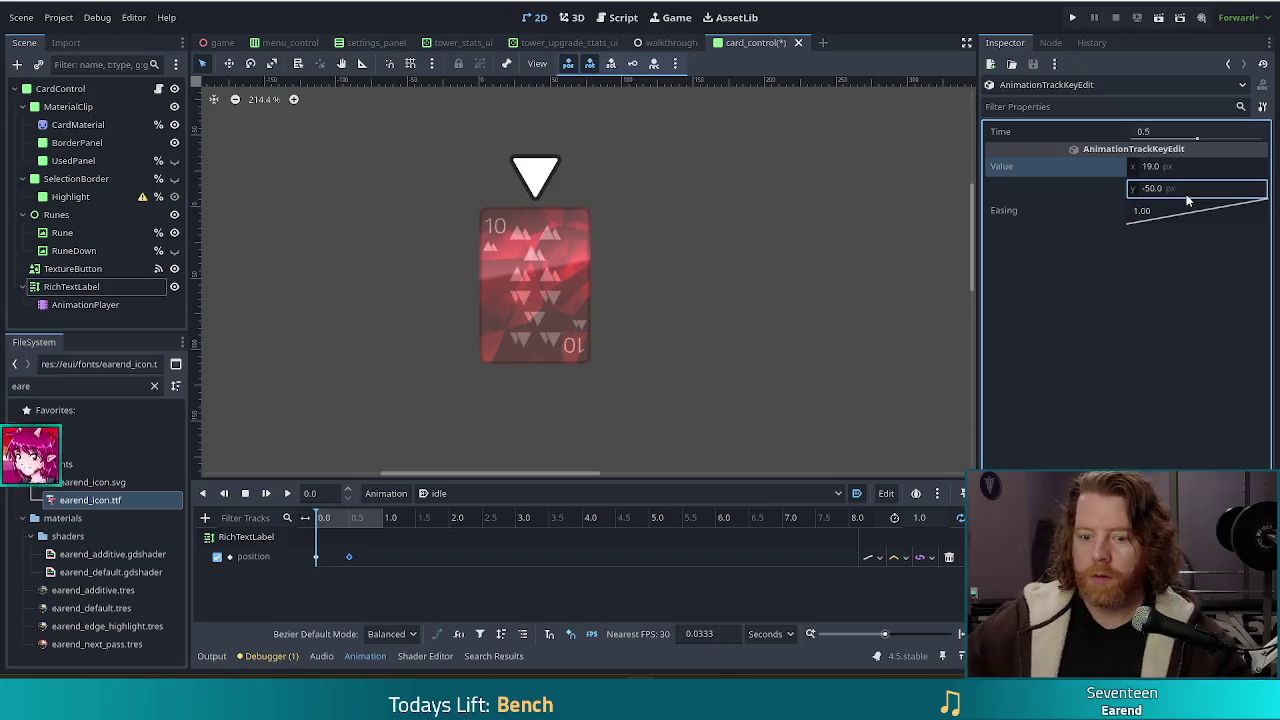
- Preview the animation and set the idle animation length to 2.0 seconds
{"action": "left_click", "coordinate": [266, 493]}
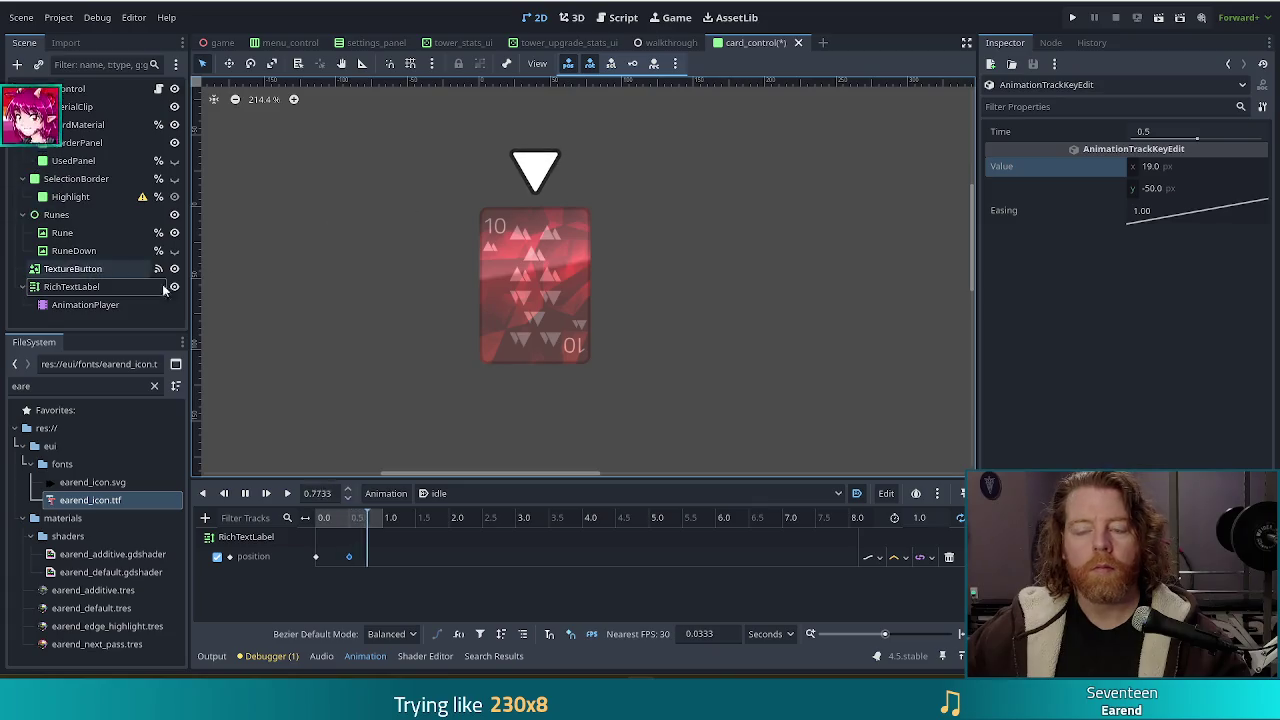
{"action": "scroll", "coordinate": [434, 328], "scroll_direction": "down", "scroll_amount": 5}
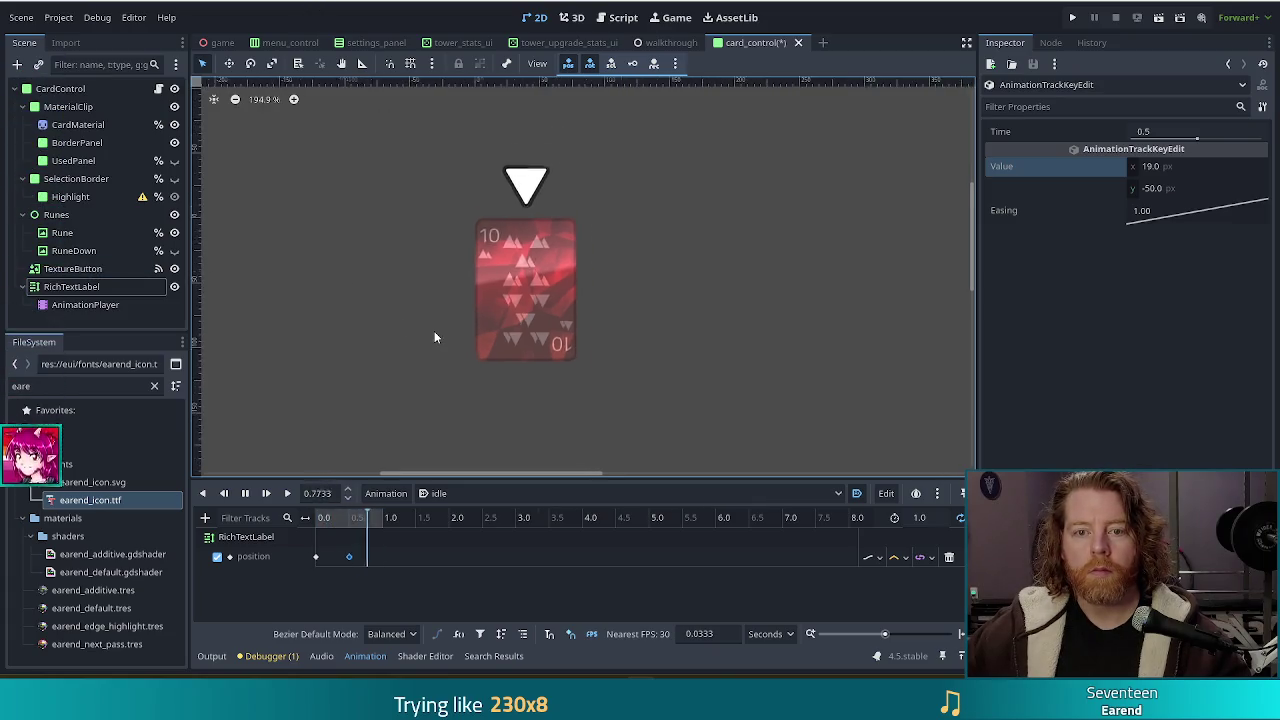
{"action": "scroll", "coordinate": [436, 325], "scroll_direction": "down", "scroll_amount": 2}
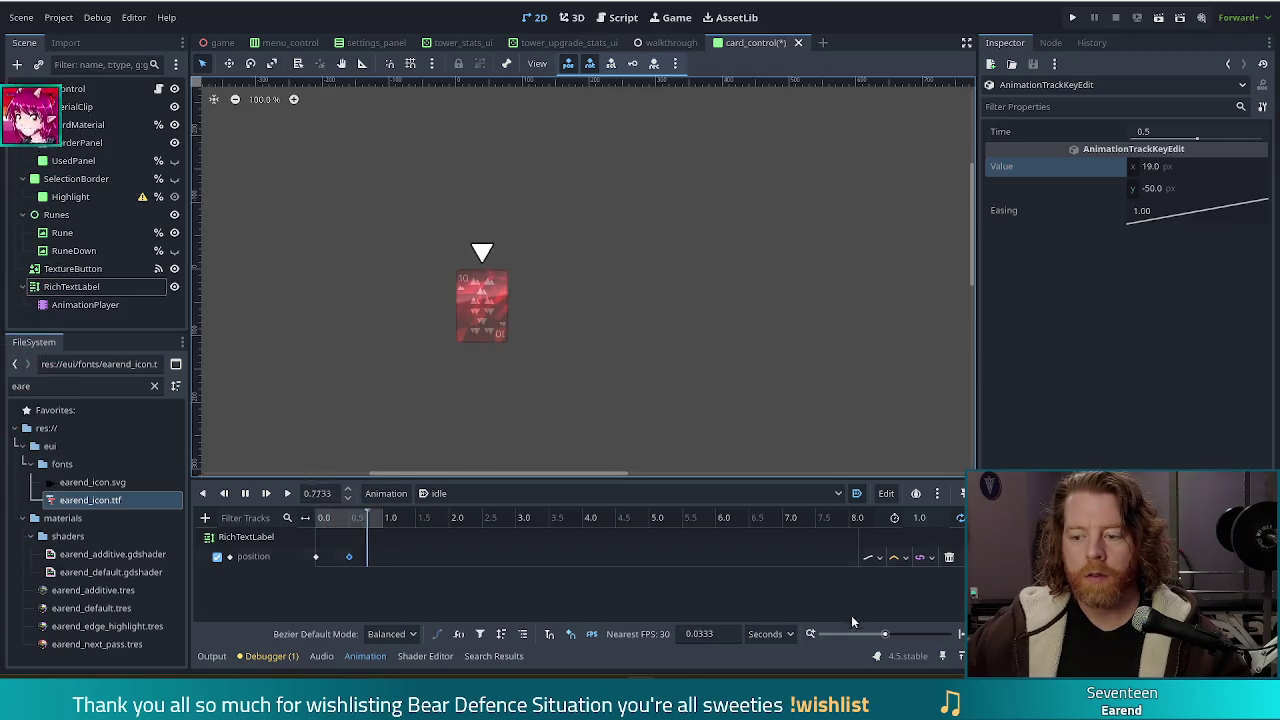
{"action": "left_click", "coordinate": [840, 556]}
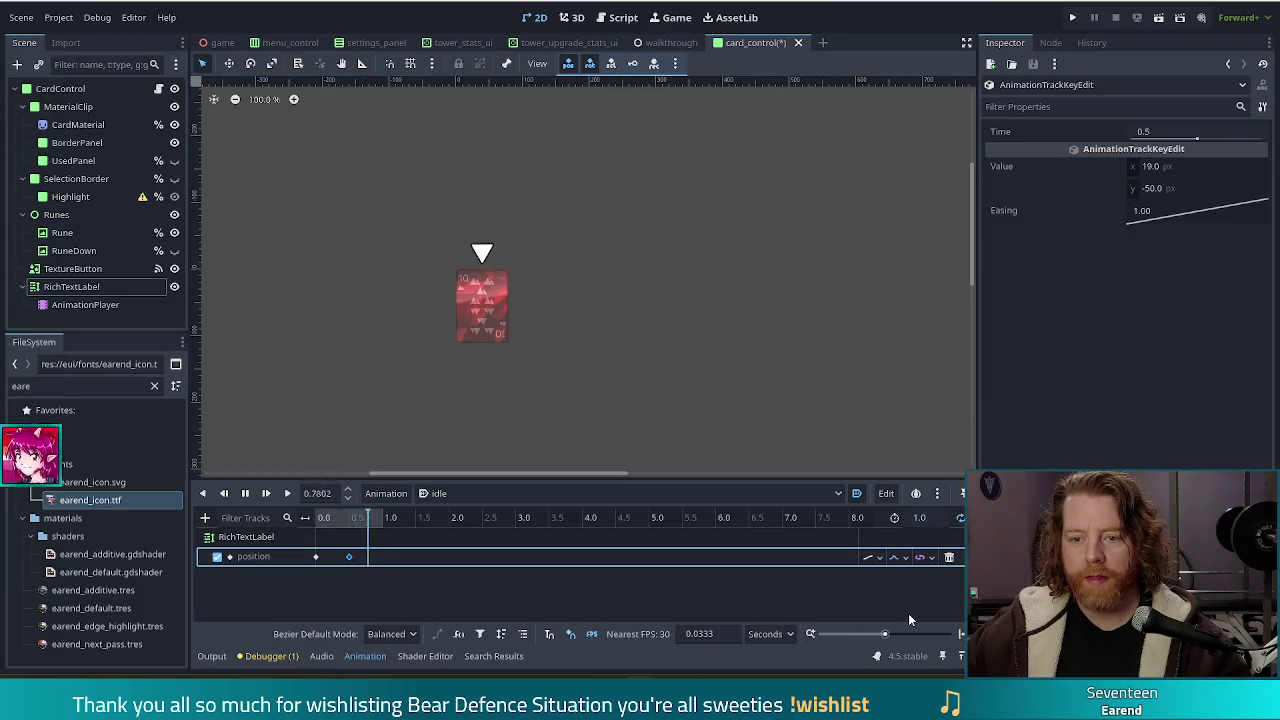
{"action": "left_click", "coordinate": [925, 518]}
{"action": "type", "text": "2"}
{"action": "key", "text": "Return"}
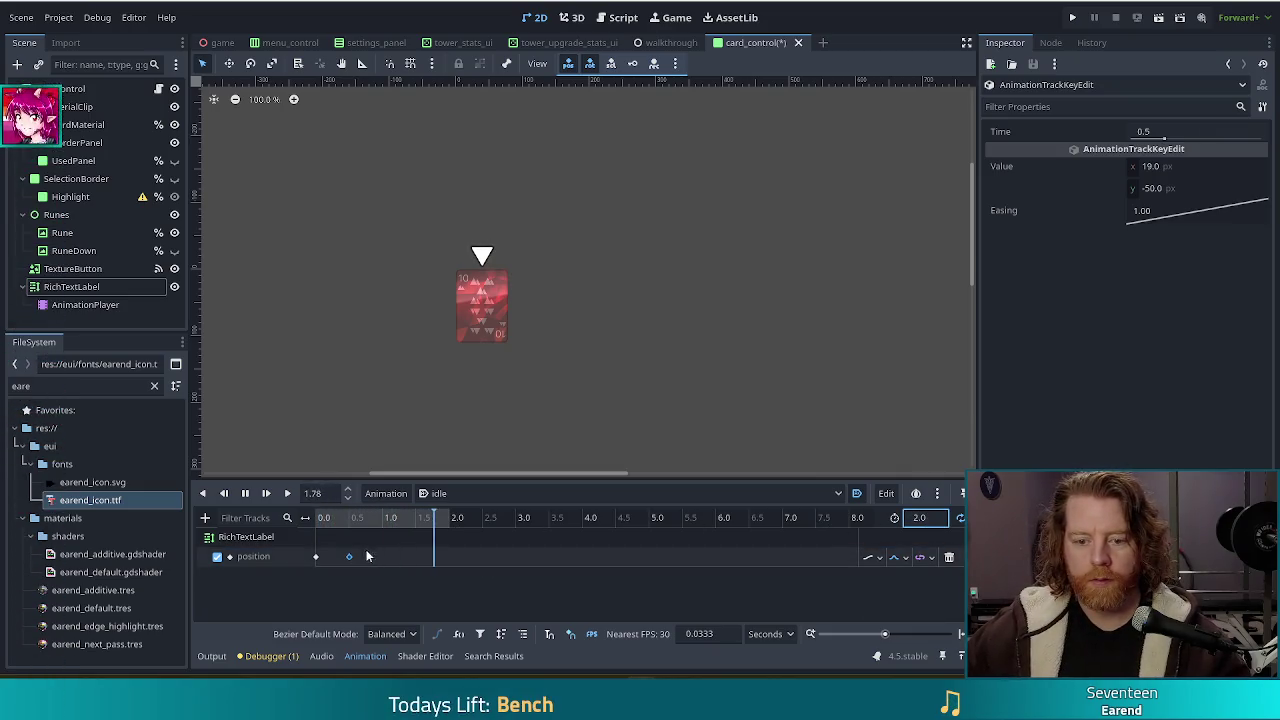
- Move the second position key to 1.0 s, set its y to -60, and save
{"action": "left_click_drag", "start_coordinate": [347, 560], "coordinate": [379, 561]}
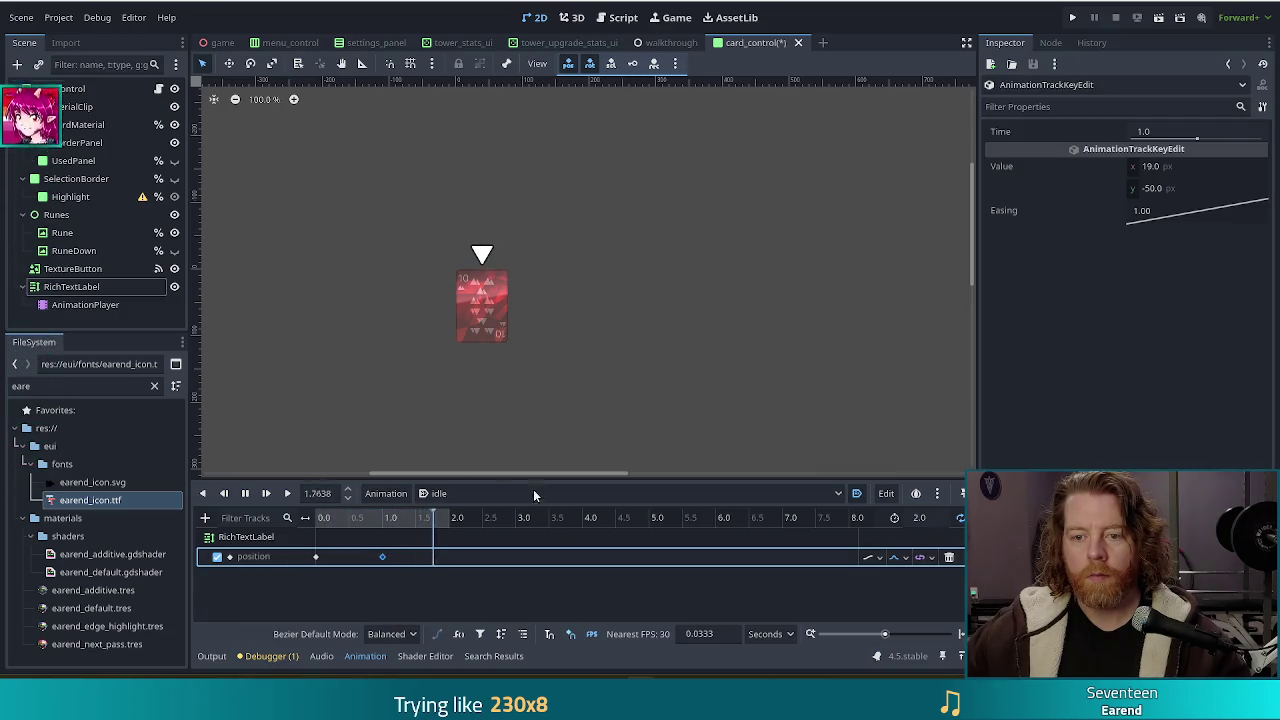
{"action": "left_click", "coordinate": [1166, 188]}
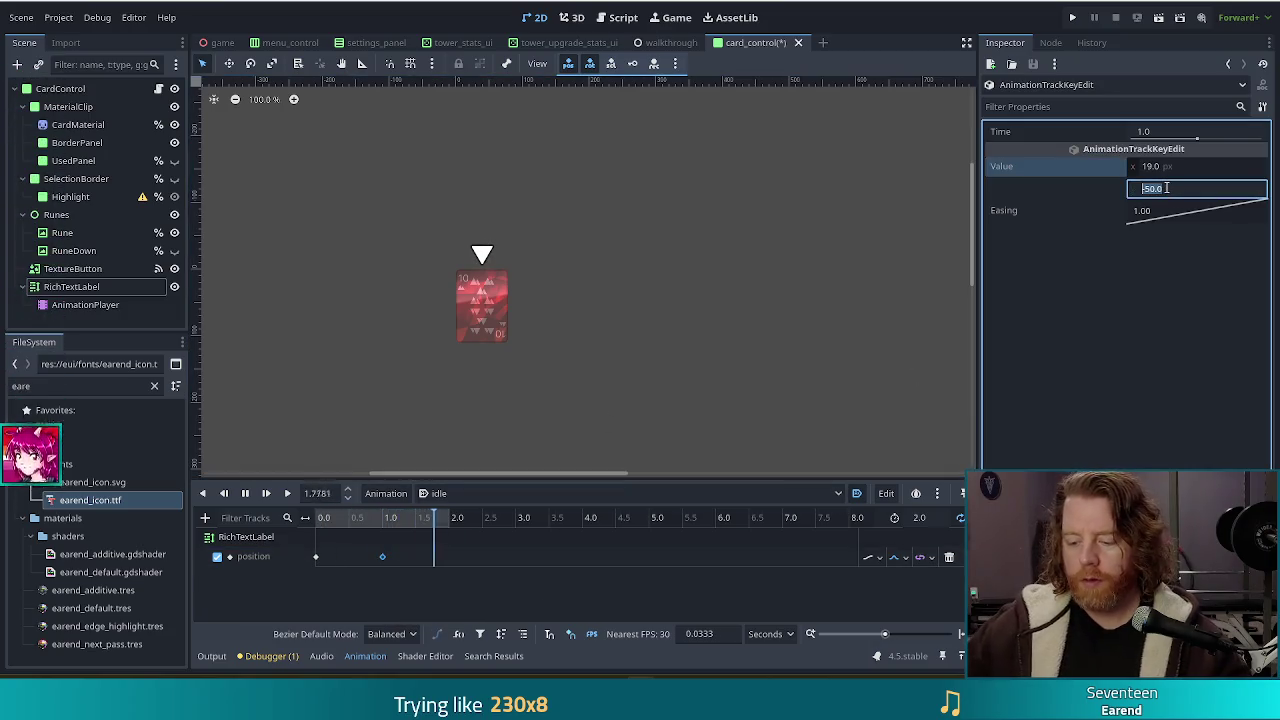
{"action": "type", "text": "-60"}
{"action": "key", "text": "Return"}
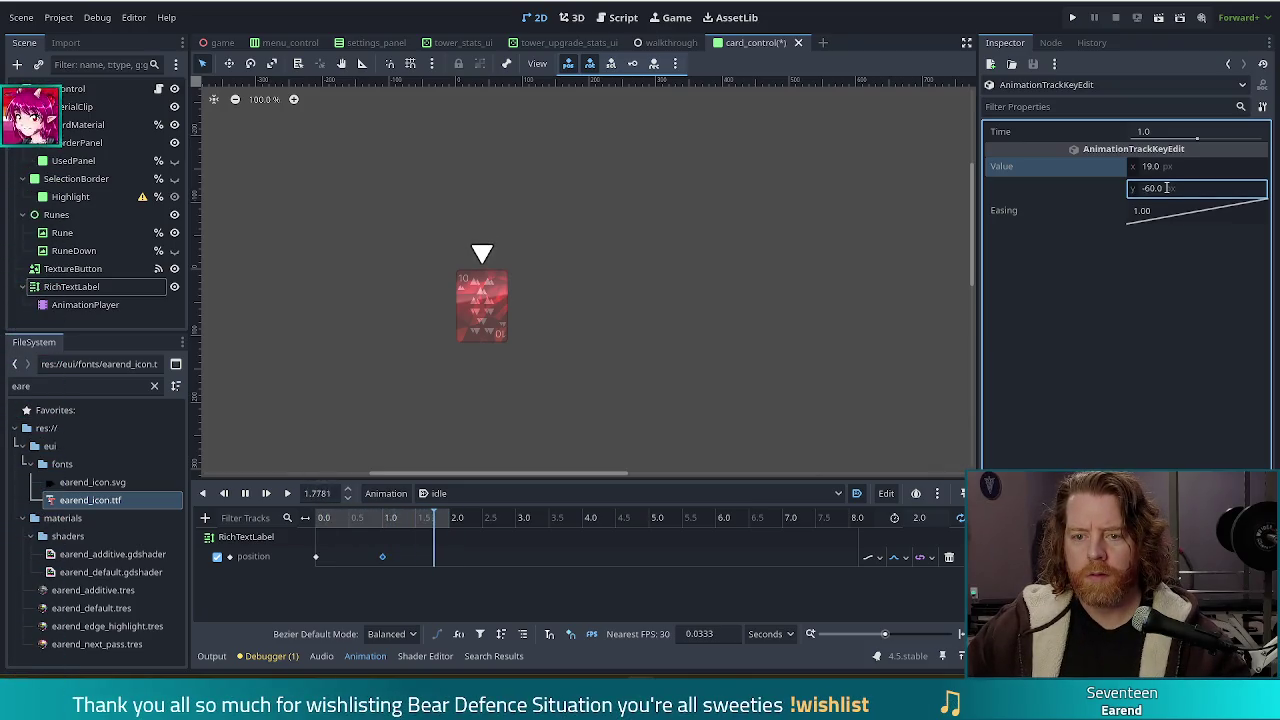
{"action": "key", "text": "ctrl+s"}
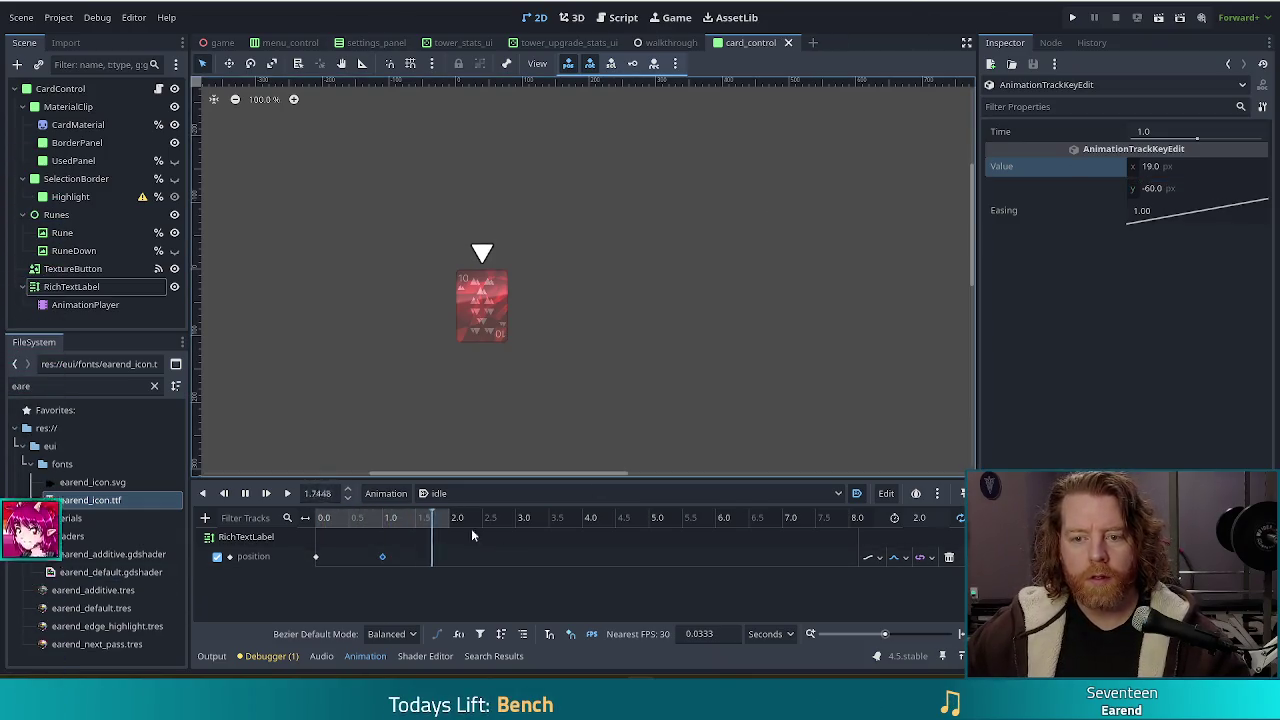
{"action": "left_click", "coordinate": [83, 291]}
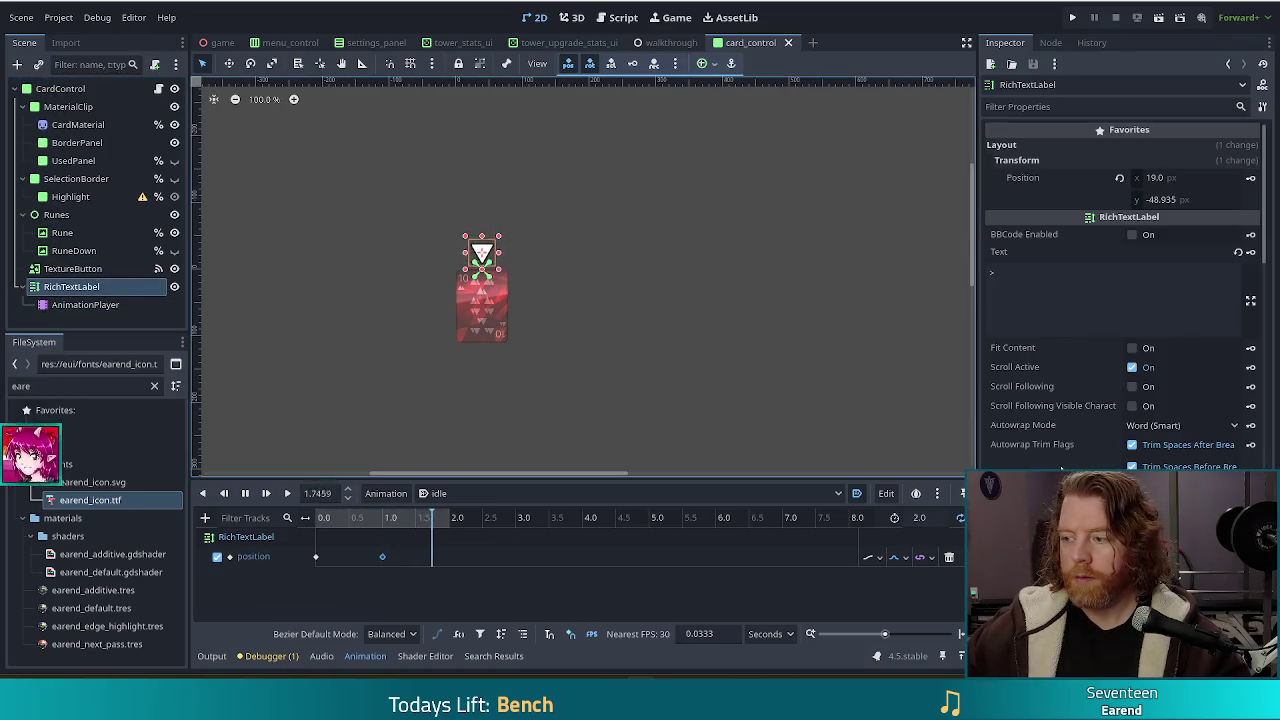
- Rename the RichTextLabel node to 'Arrow' and save the card_control scene
{"action": "double_click", "coordinate": [98, 288]}
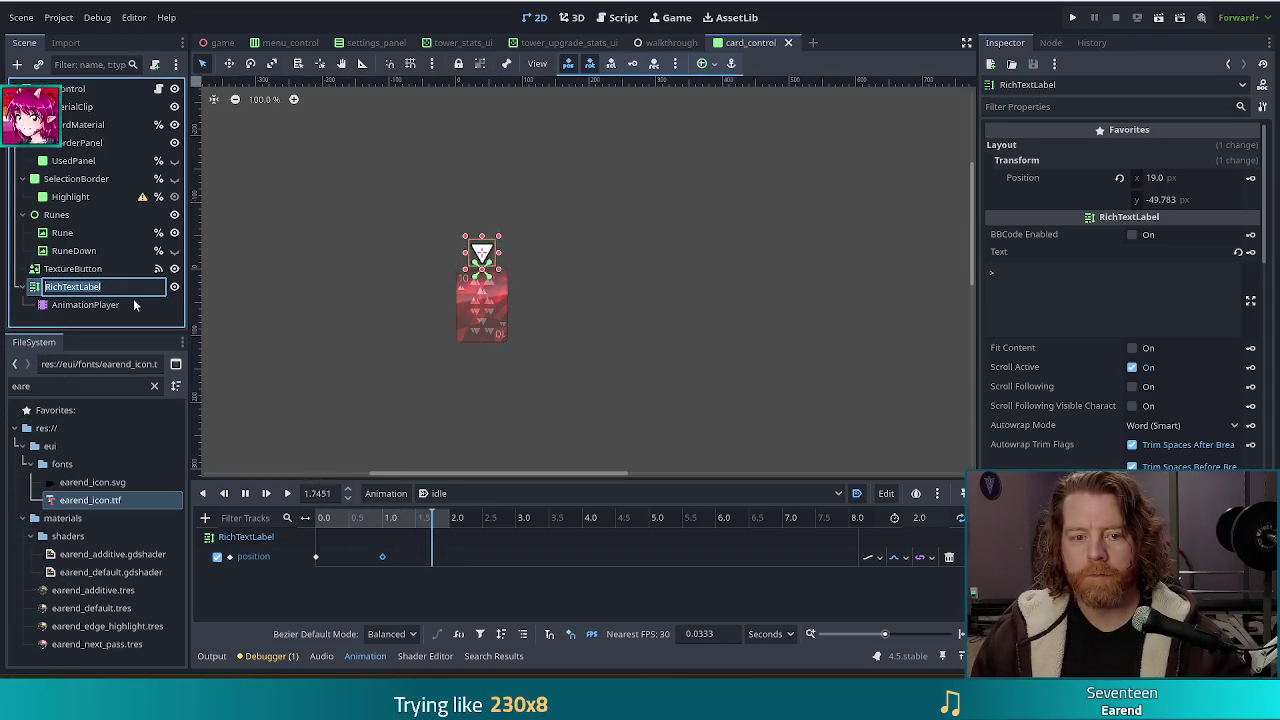
{"action": "type", "text": "Arrow"}
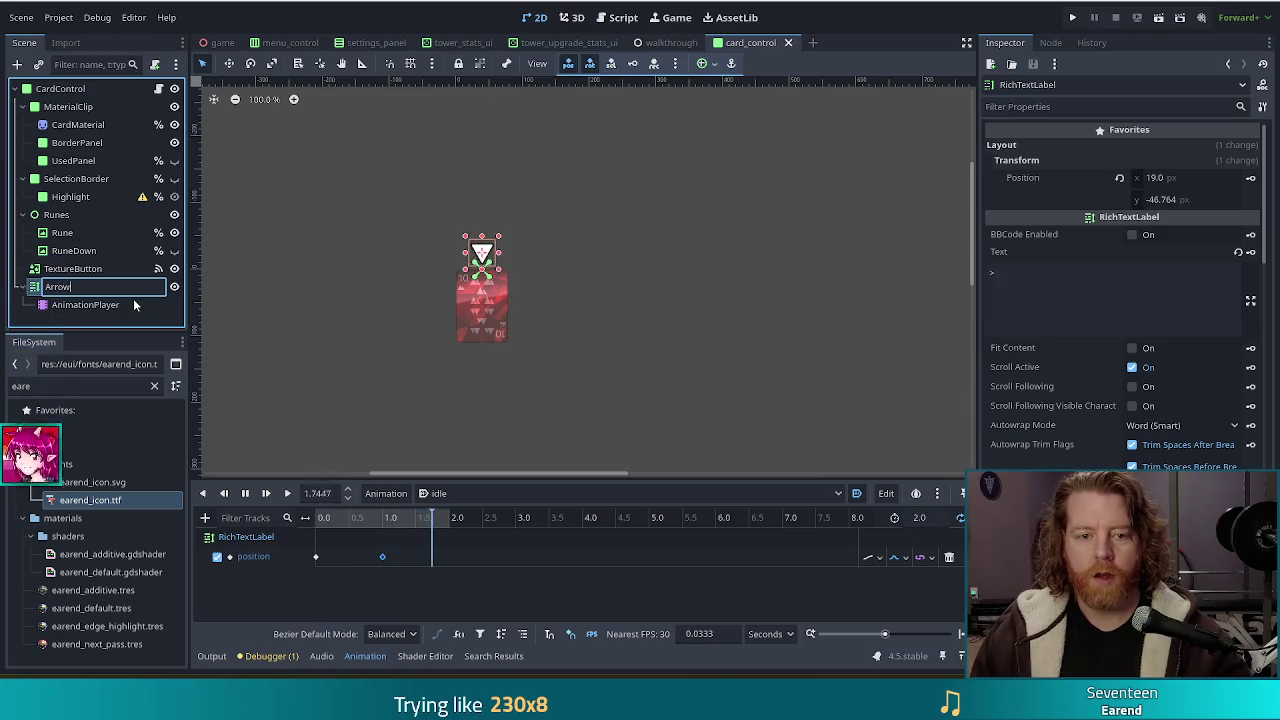
{"action": "key", "text": "Return"}
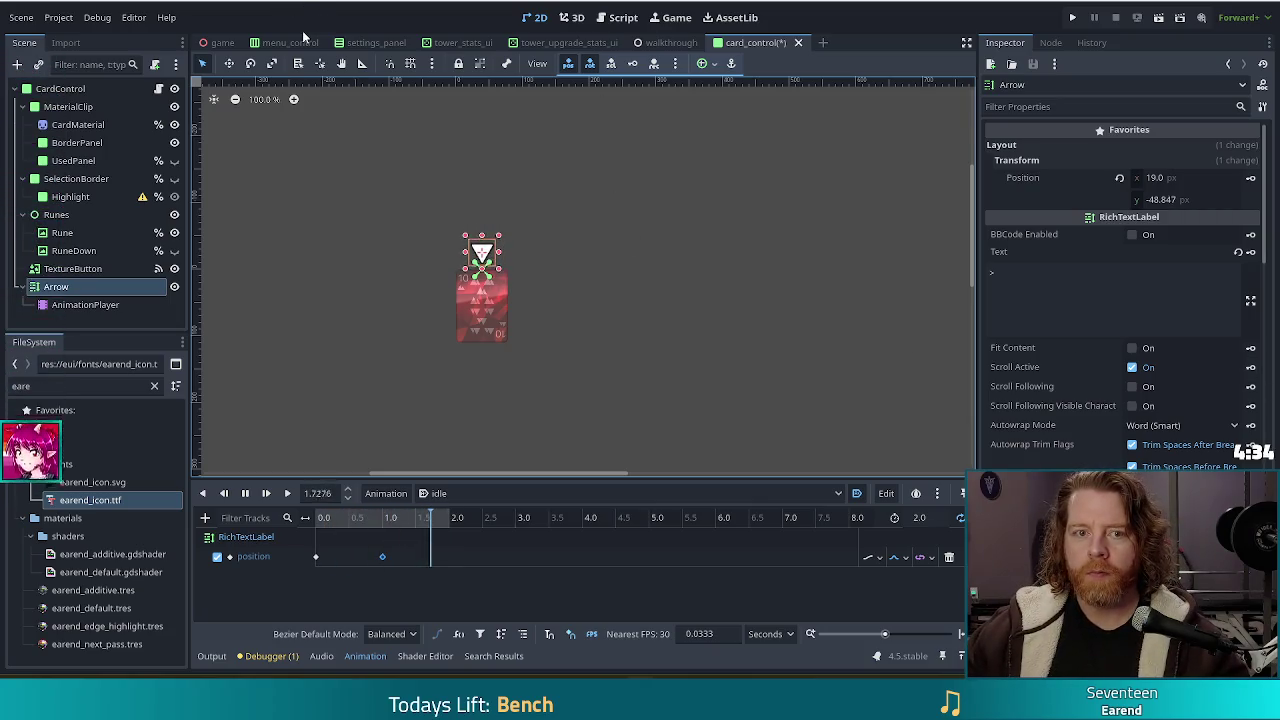
{"action": "key", "text": "ctrl+s"}
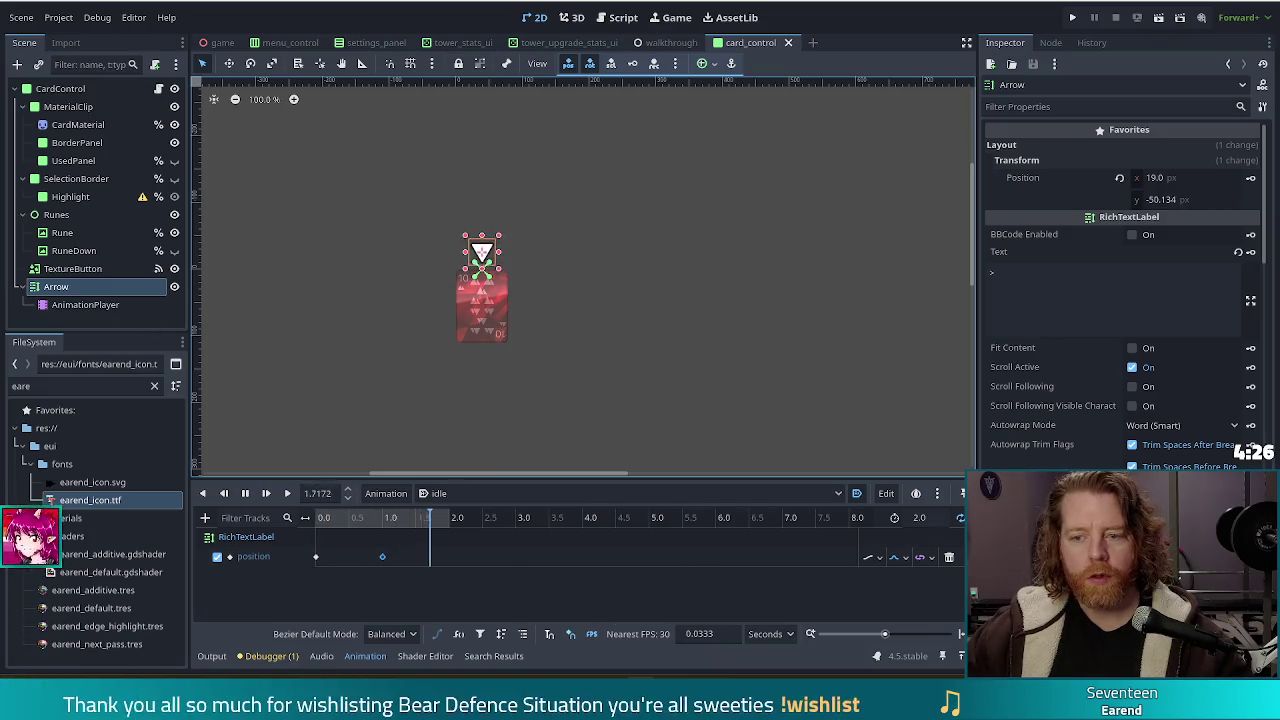
{"action": "scroll", "coordinate": [1106, 454], "scroll_direction": "down", "scroll_amount": 15}
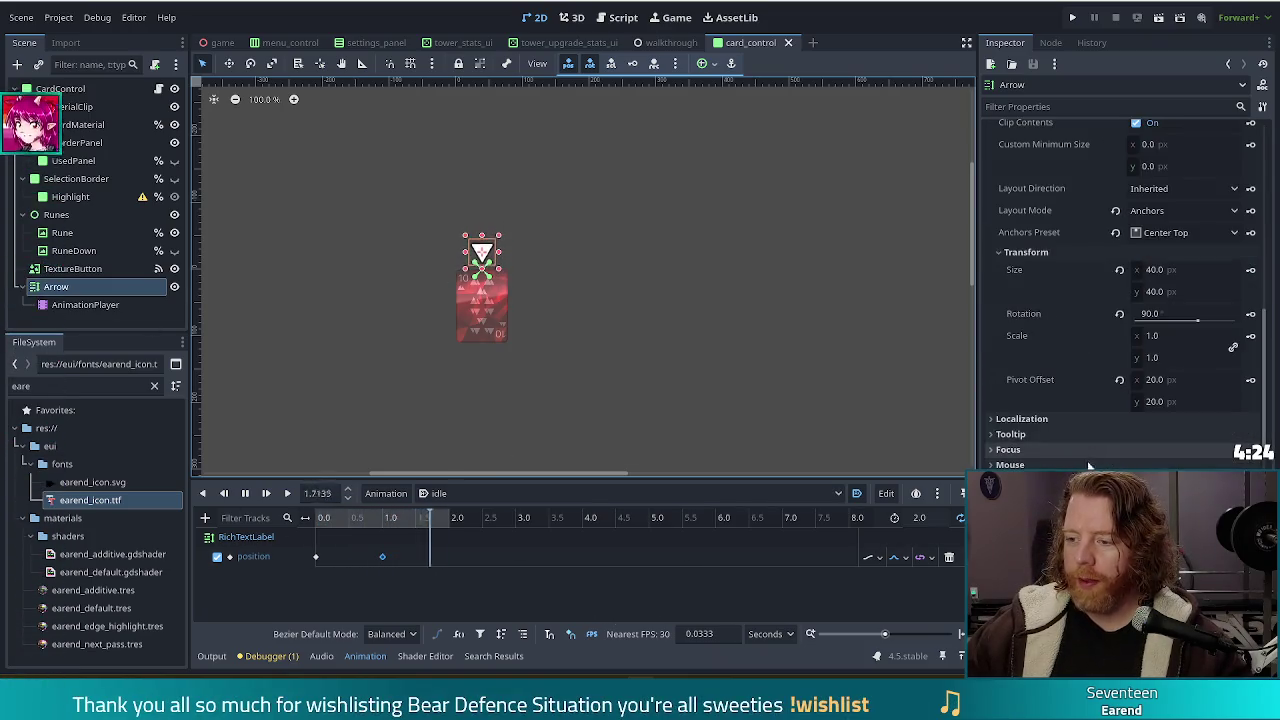
{"action": "scroll", "coordinate": [1089, 460], "scroll_direction": "down", "scroll_amount": 10}
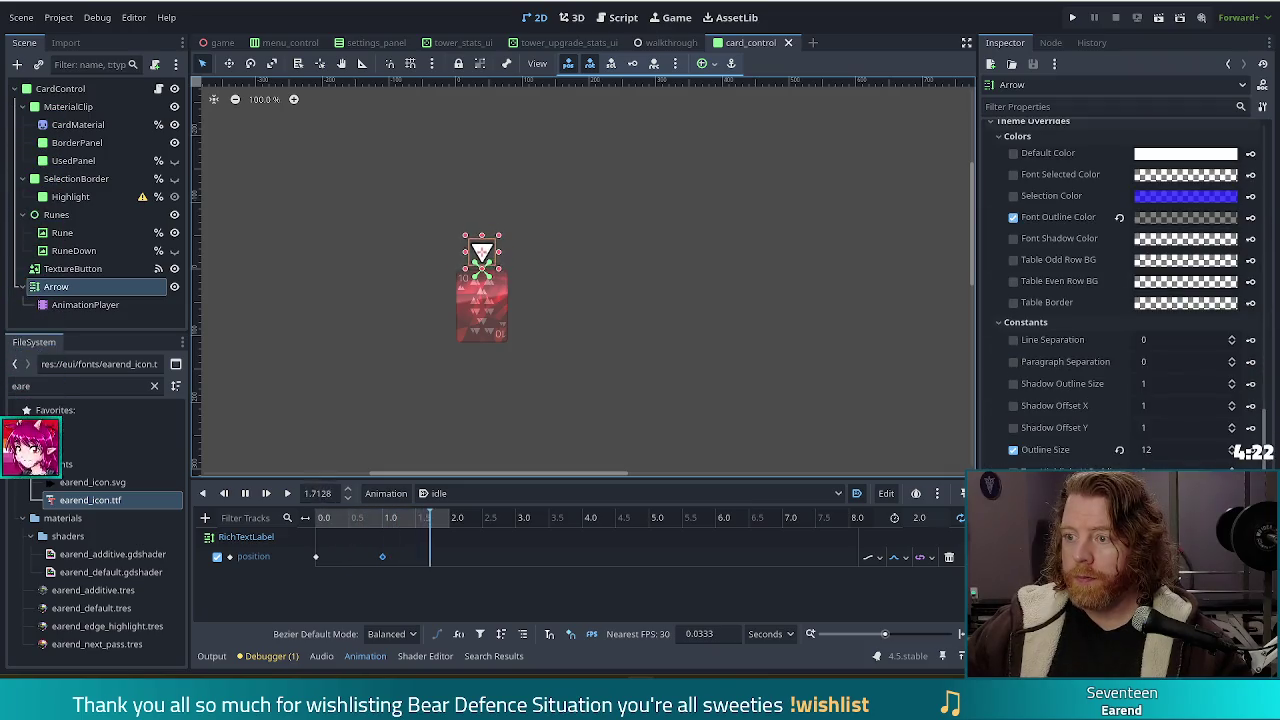
{"action": "scroll", "coordinate": [1050, 319], "scroll_direction": "up", "scroll_amount": 10}
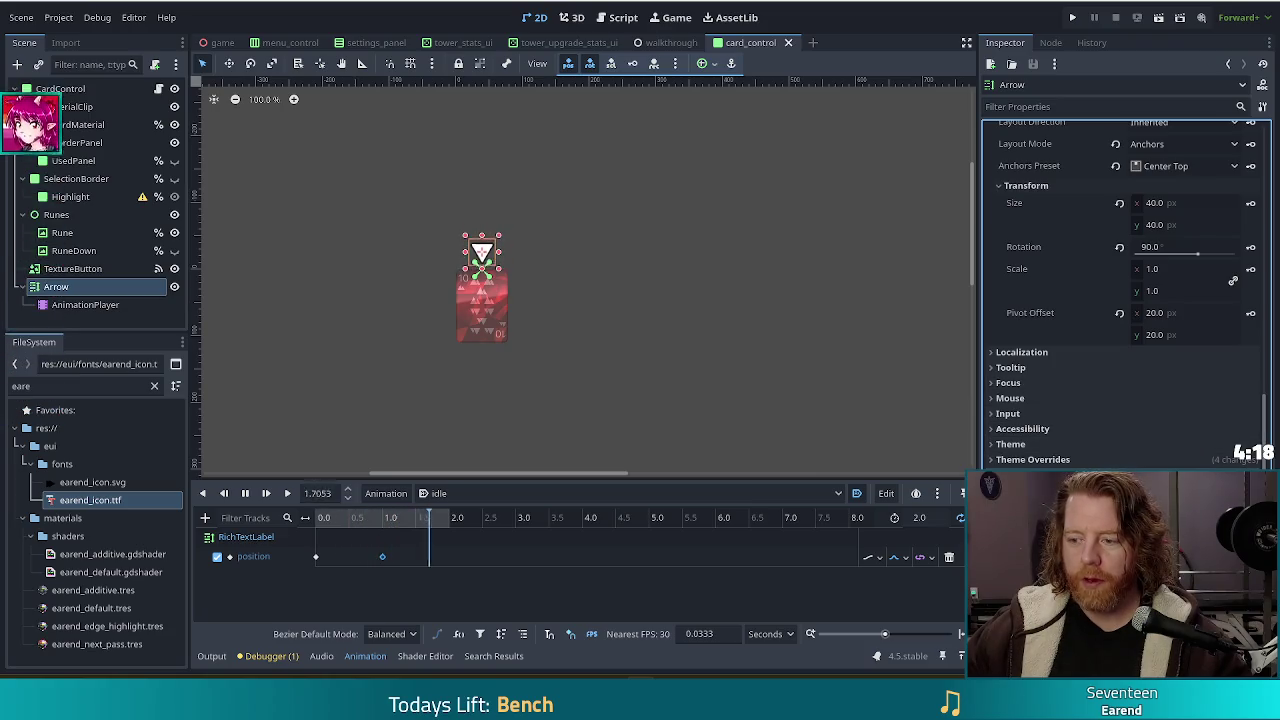
- Key the Arrow's modulate colour into the idle animation and insert a second colour key
{"action": "left_click", "coordinate": [571, 330]}
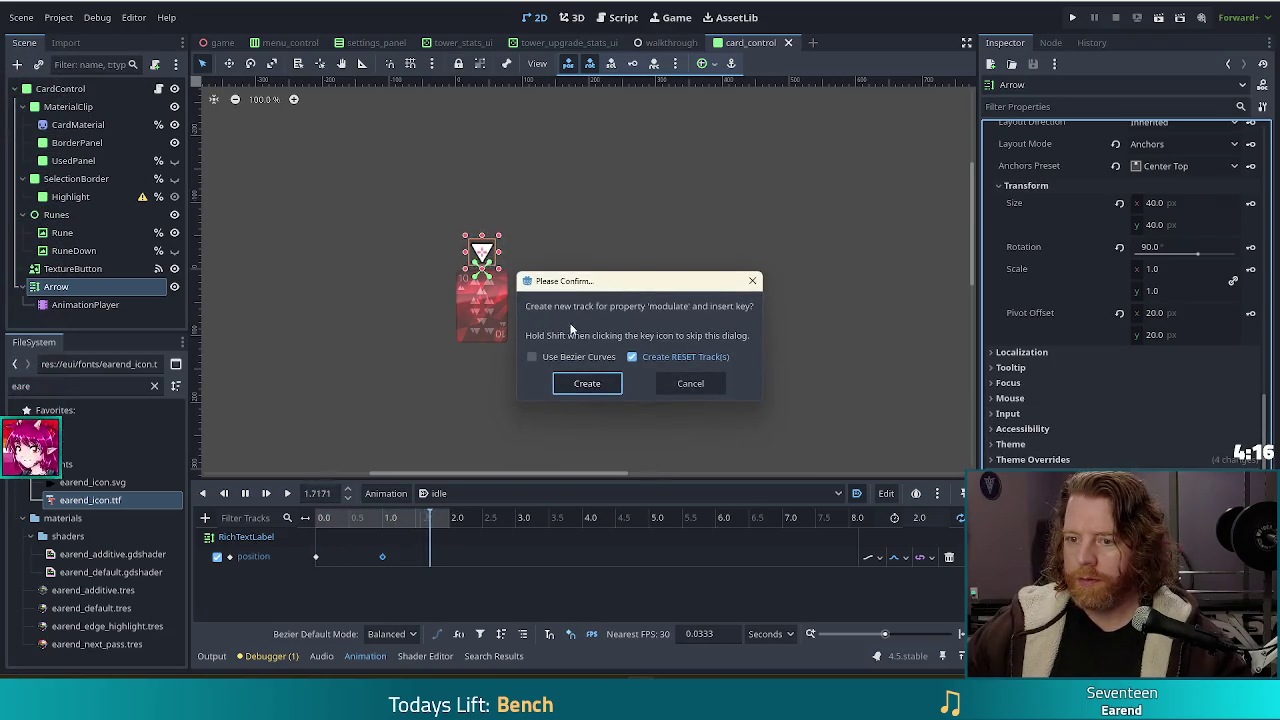
{"action": "left_click", "coordinate": [587, 386]}
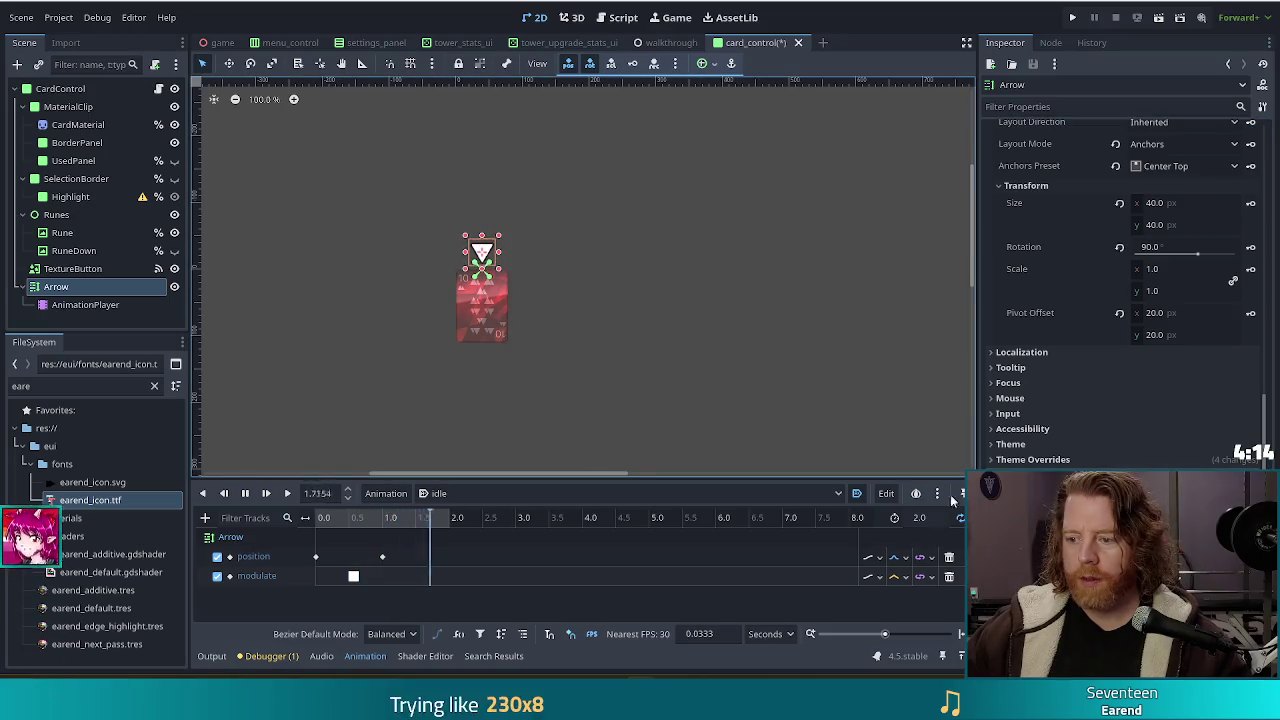
{"action": "left_click", "coordinate": [352, 577]}
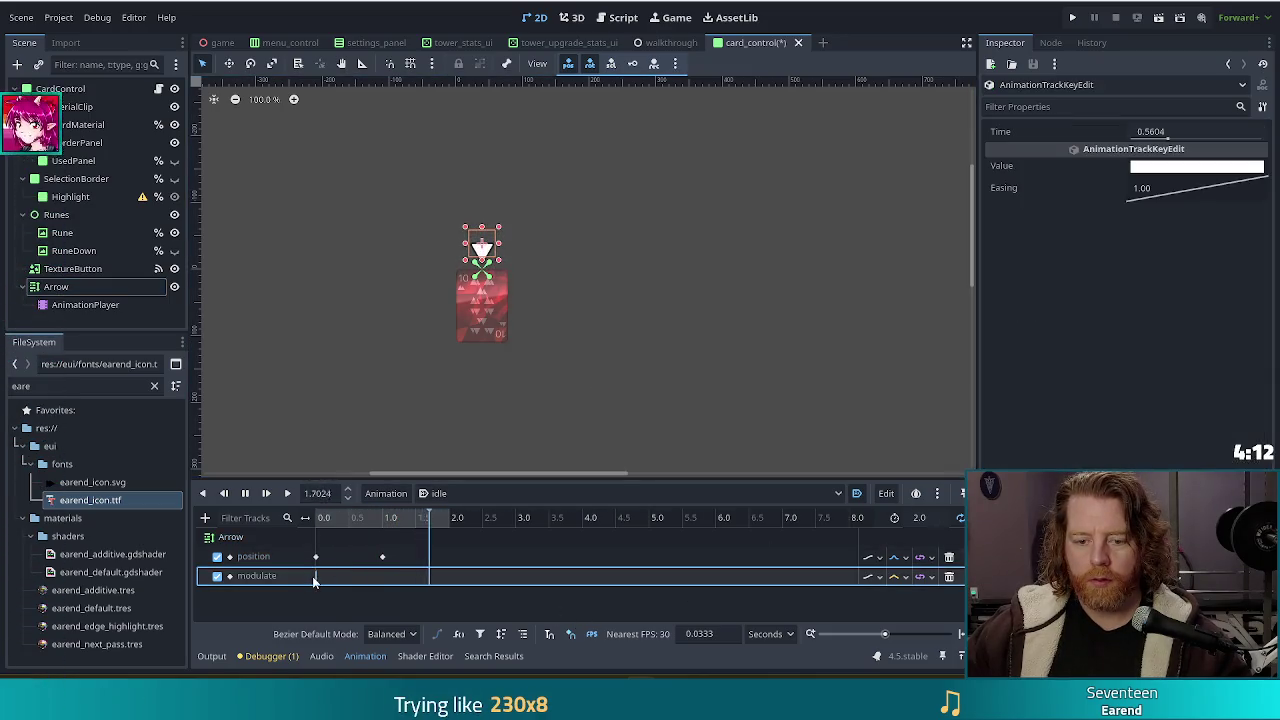
{"action": "right_click", "coordinate": [384, 578]}
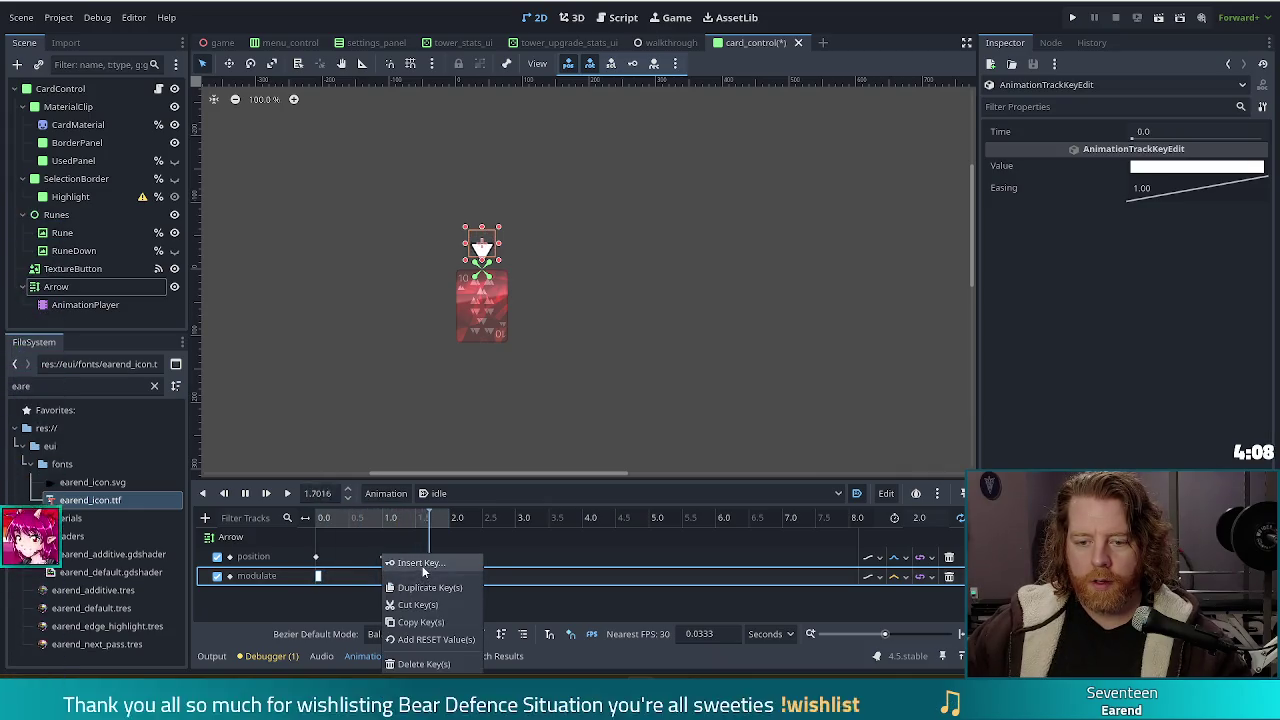
{"action": "left_click", "coordinate": [392, 578]}
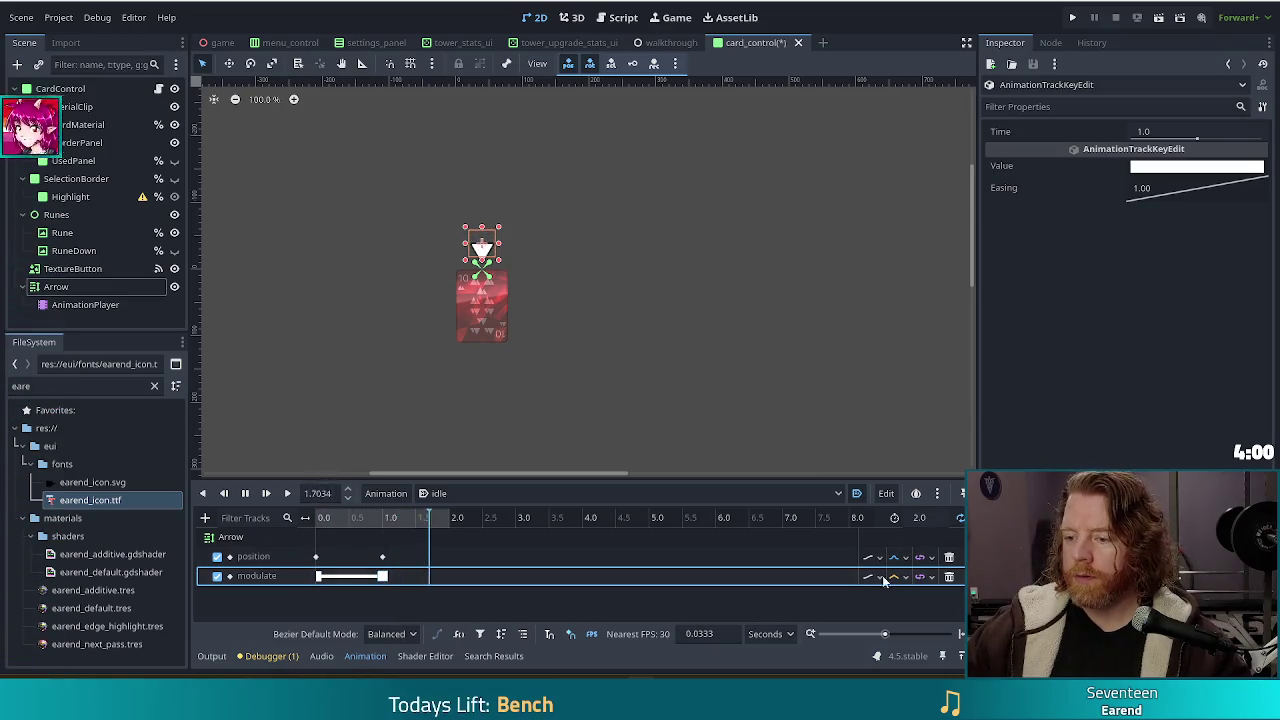
- Tint the second colour key cyan and move it to 0.5 seconds
{"action": "left_click", "coordinate": [1182, 168]}
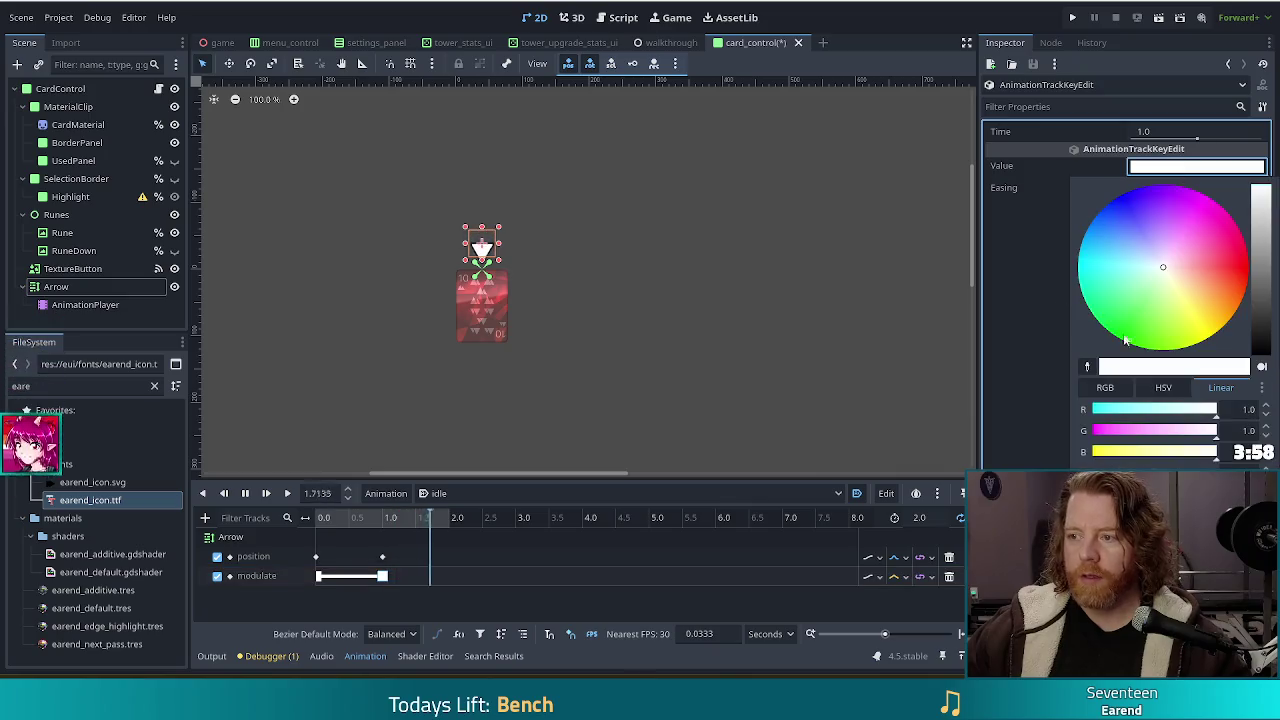
{"action": "mouse_move", "coordinate": [1120, 265]}
{"action": "left_mouse_down"}
{"action": "mouse_move", "coordinate": [1068, 254]}
{"action": "mouse_move", "coordinate": [1115, 260]}
{"action": "left_mouse_up"}
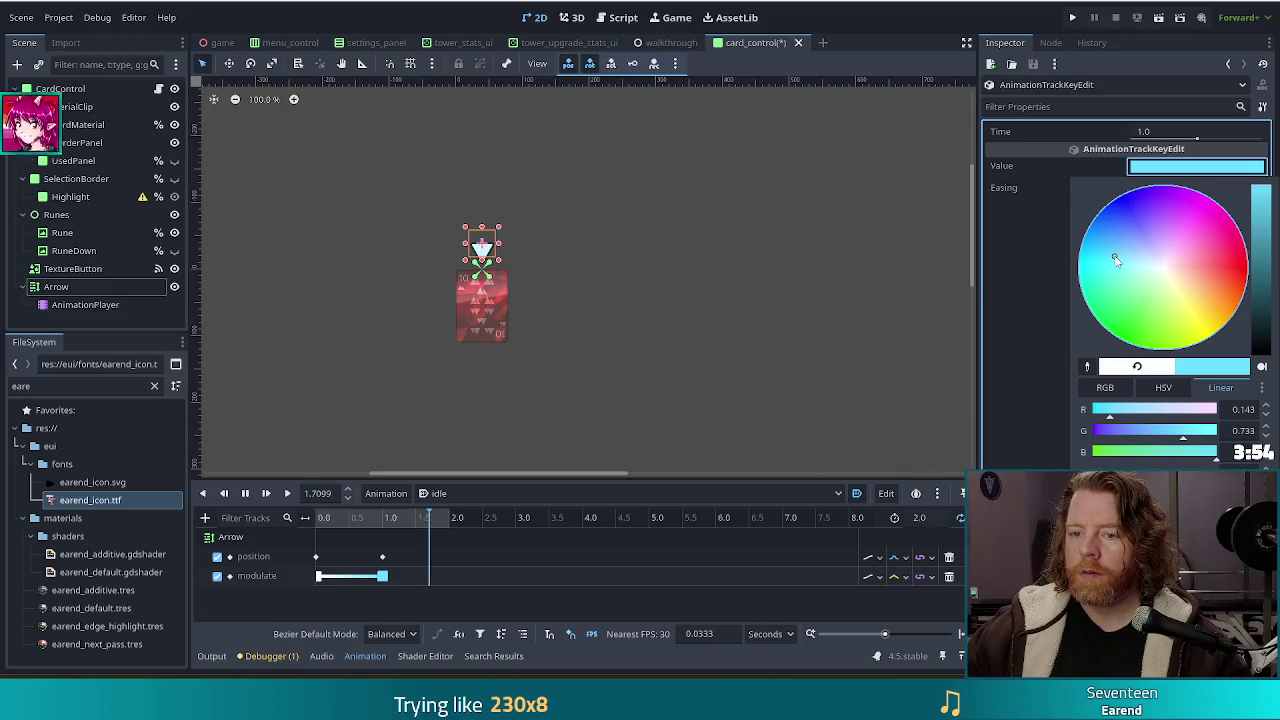
{"action": "mouse_move", "coordinate": [1115, 260]}
{"action": "left_mouse_down"}
{"action": "mouse_move", "coordinate": [1092, 258]}
{"action": "mouse_move", "coordinate": [1097, 272]}
{"action": "left_mouse_up"}
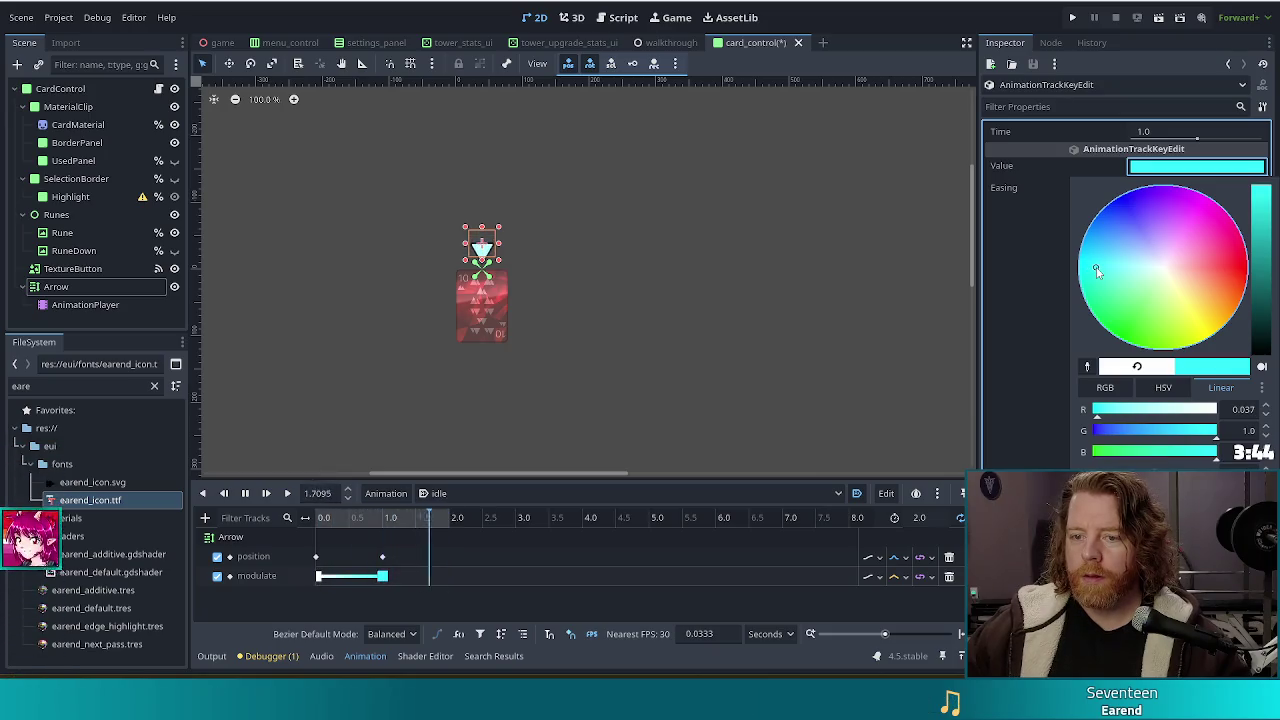
{"action": "left_click", "coordinate": [367, 481]}
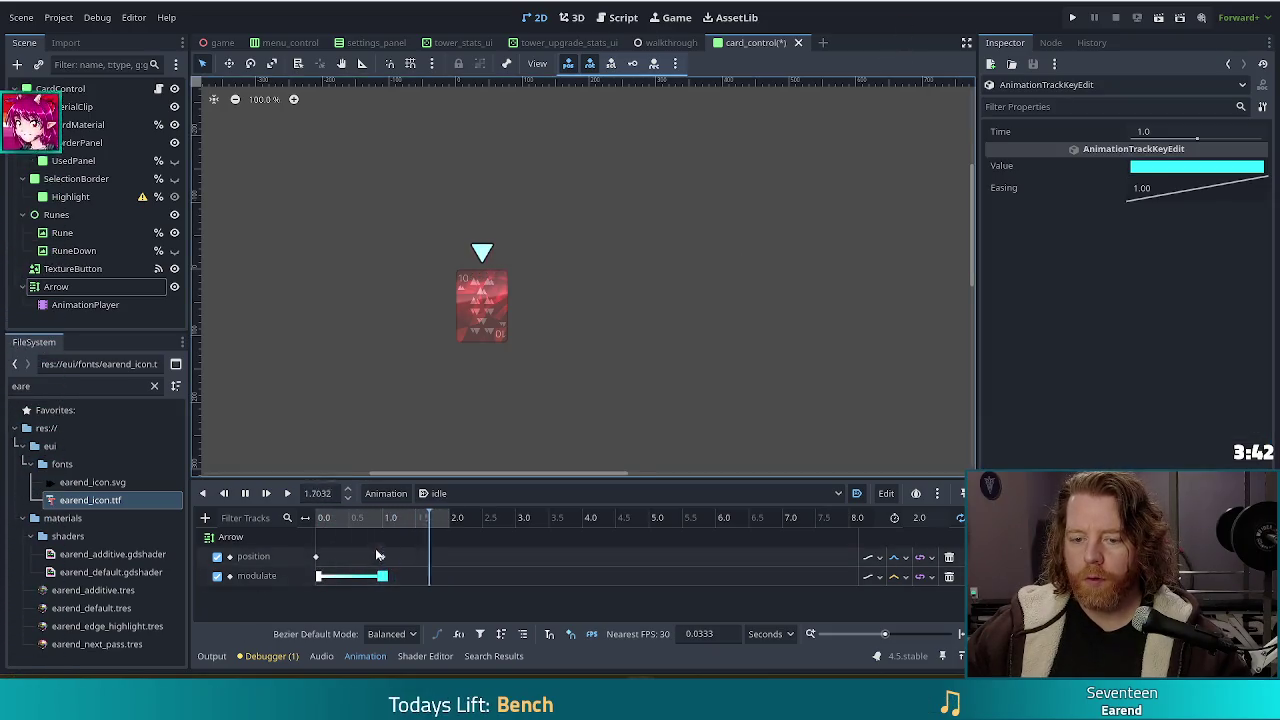
{"action": "left_click_drag", "start_coordinate": [389, 577], "coordinate": [352, 580]}
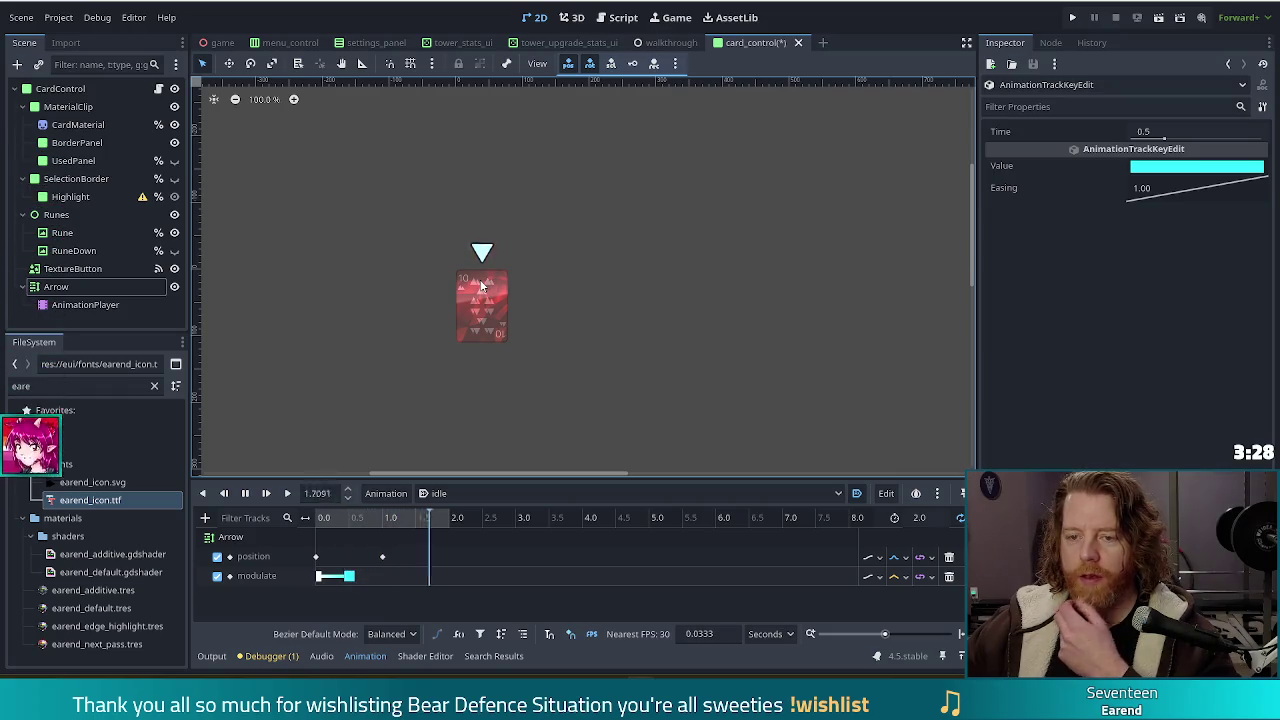
{"action": "left_click", "coordinate": [873, 577]}
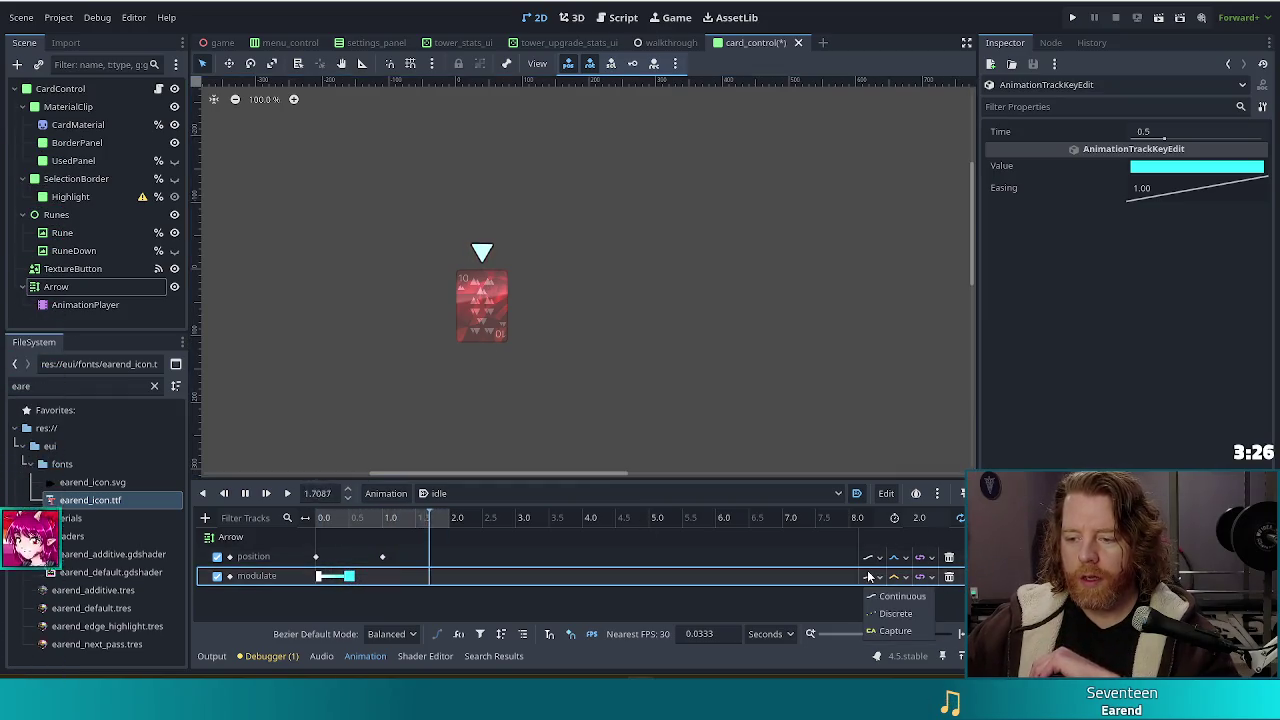
- Set the colour track to discrete updates and duplicate the white key to 1.0 s
{"action": "left_click", "coordinate": [891, 612]}
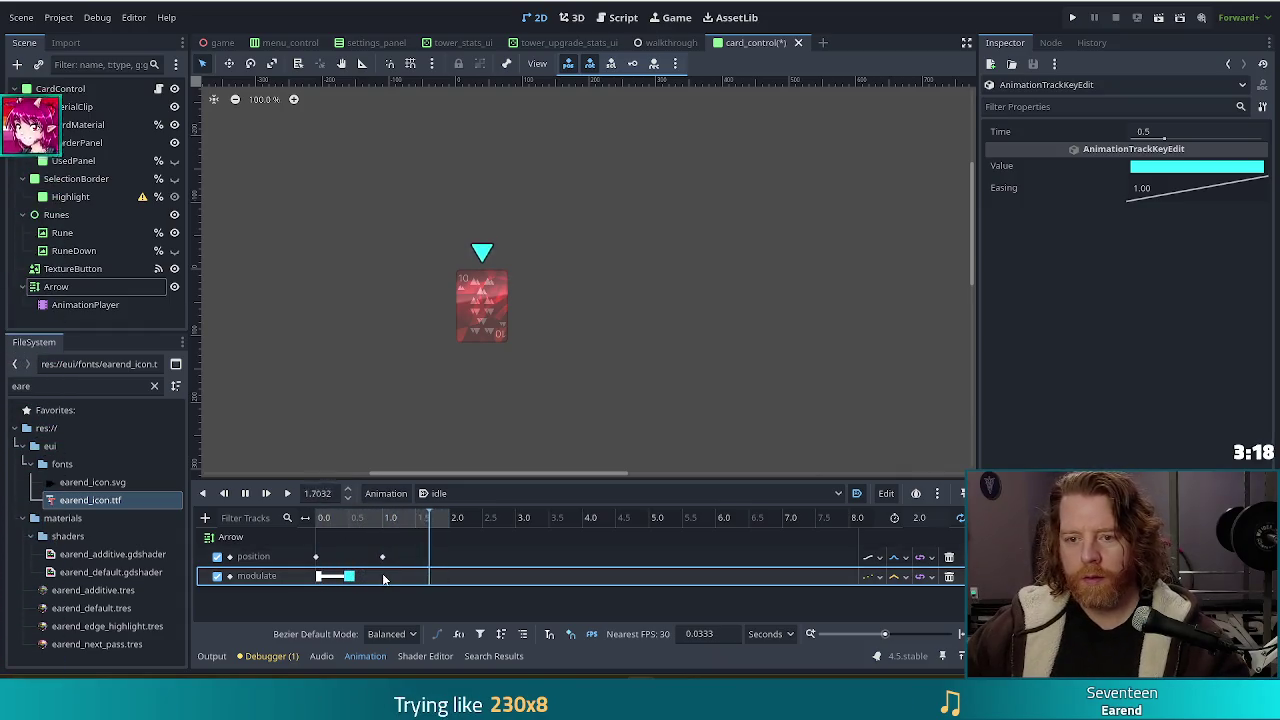
{"action": "left_click", "coordinate": [245, 493]}
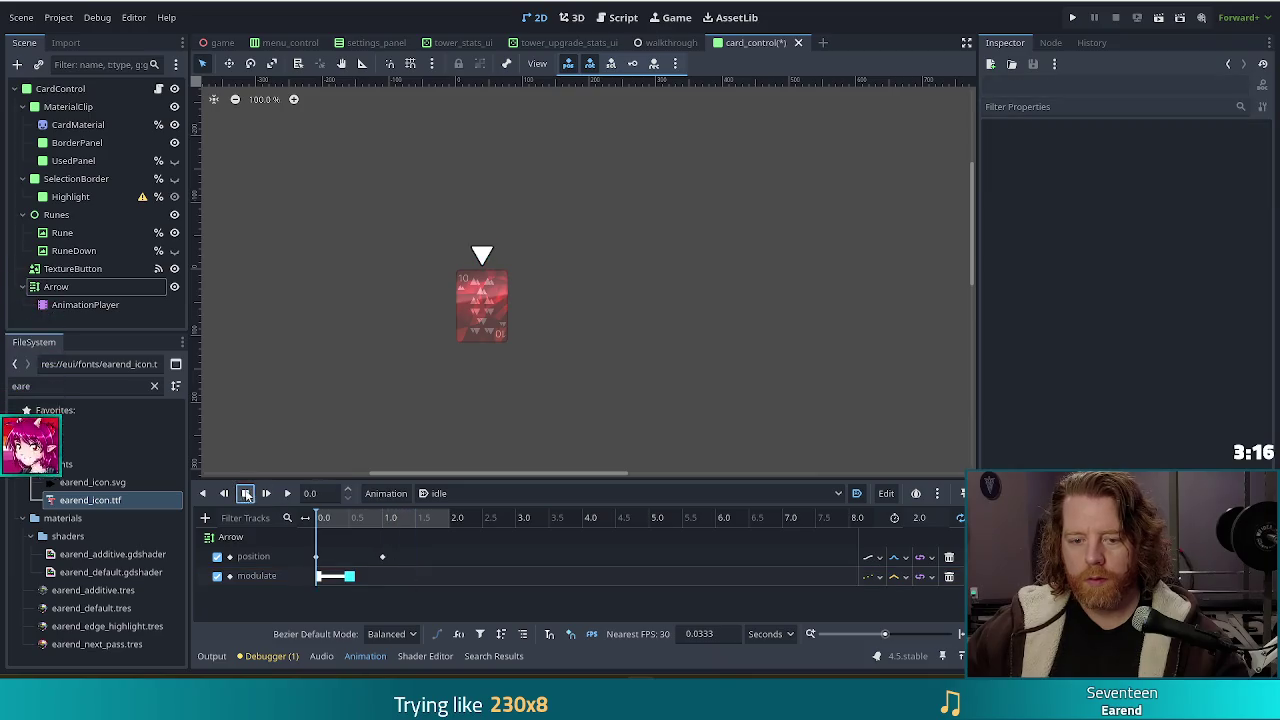
{"action": "left_click", "coordinate": [318, 577]}
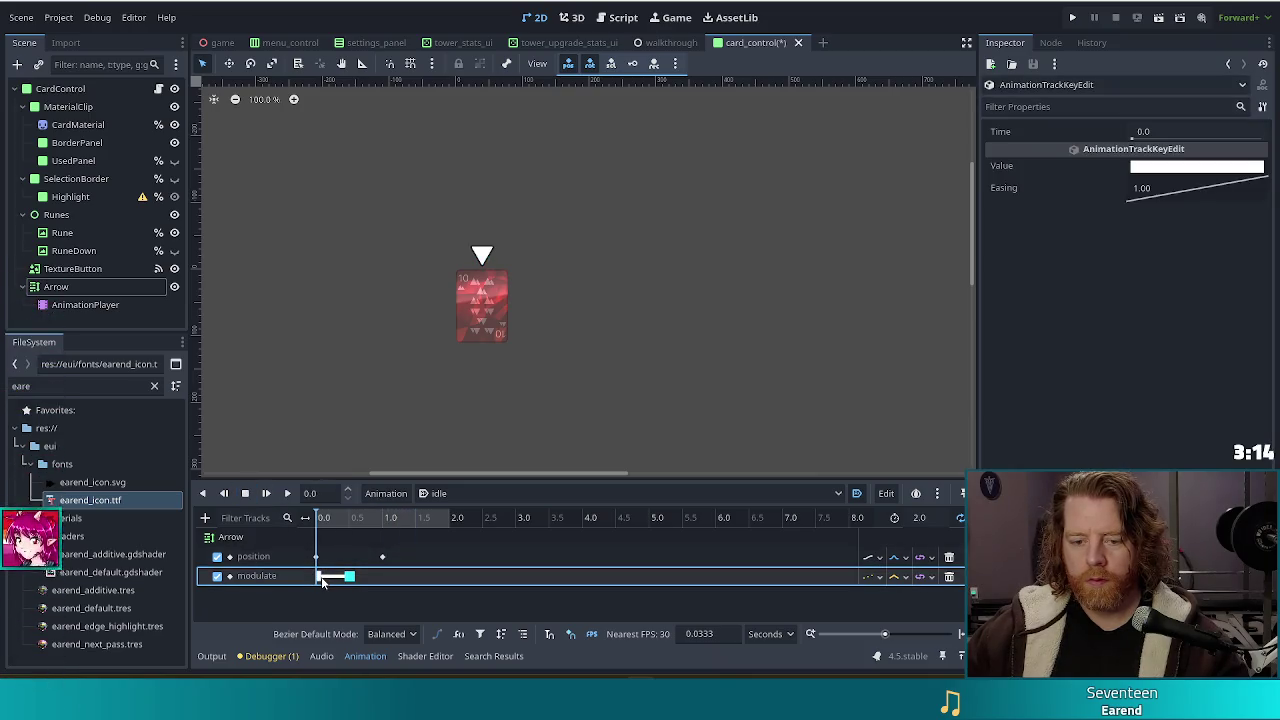
{"action": "right_click", "coordinate": [320, 580]}
{"action": "left_click", "coordinate": [351, 591]}
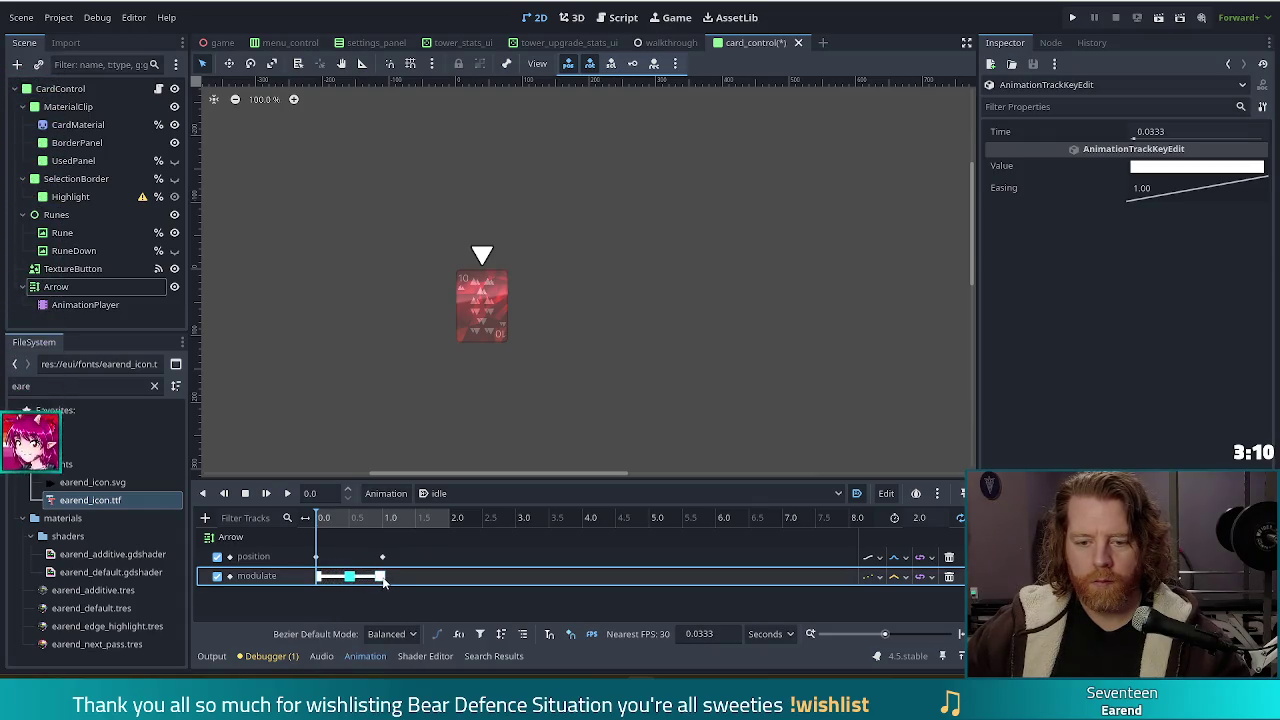
{"action": "left_click_drag", "start_coordinate": [384, 580], "coordinate": [385, 579]}
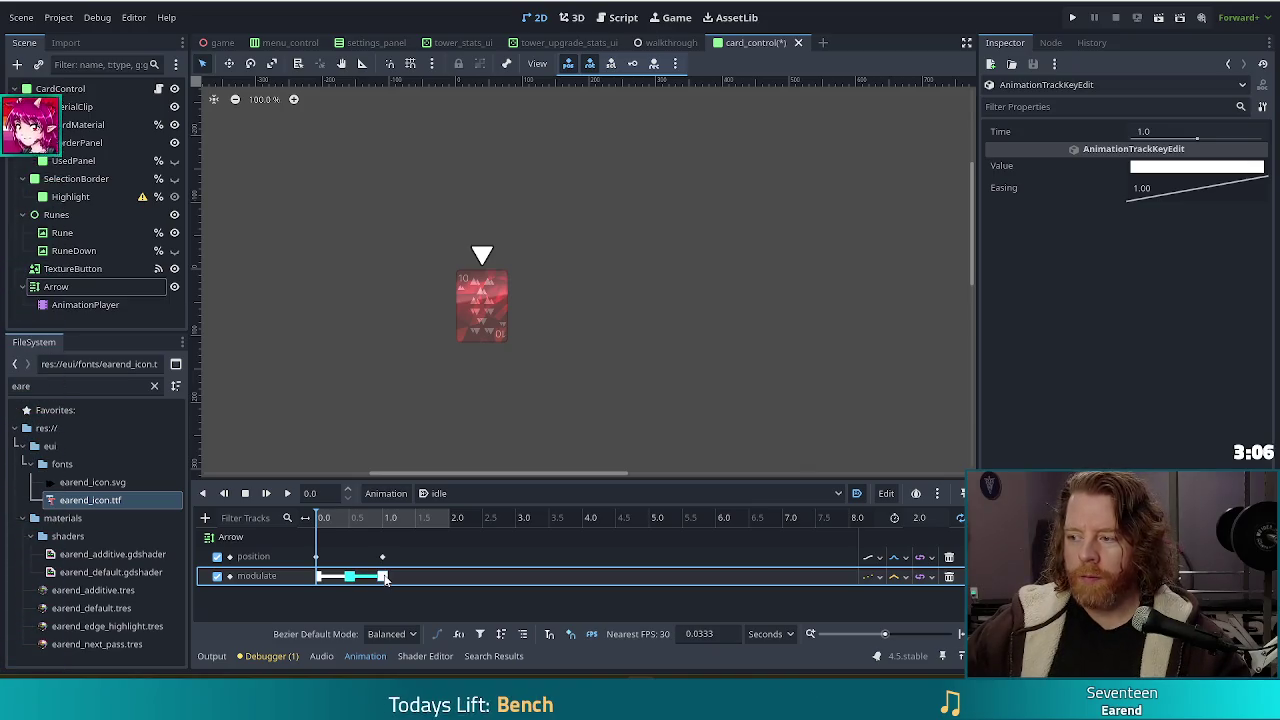
- Duplicate the cyan key to 1.5 s and preview the colour pulse
{"action": "left_click", "coordinate": [350, 582]}
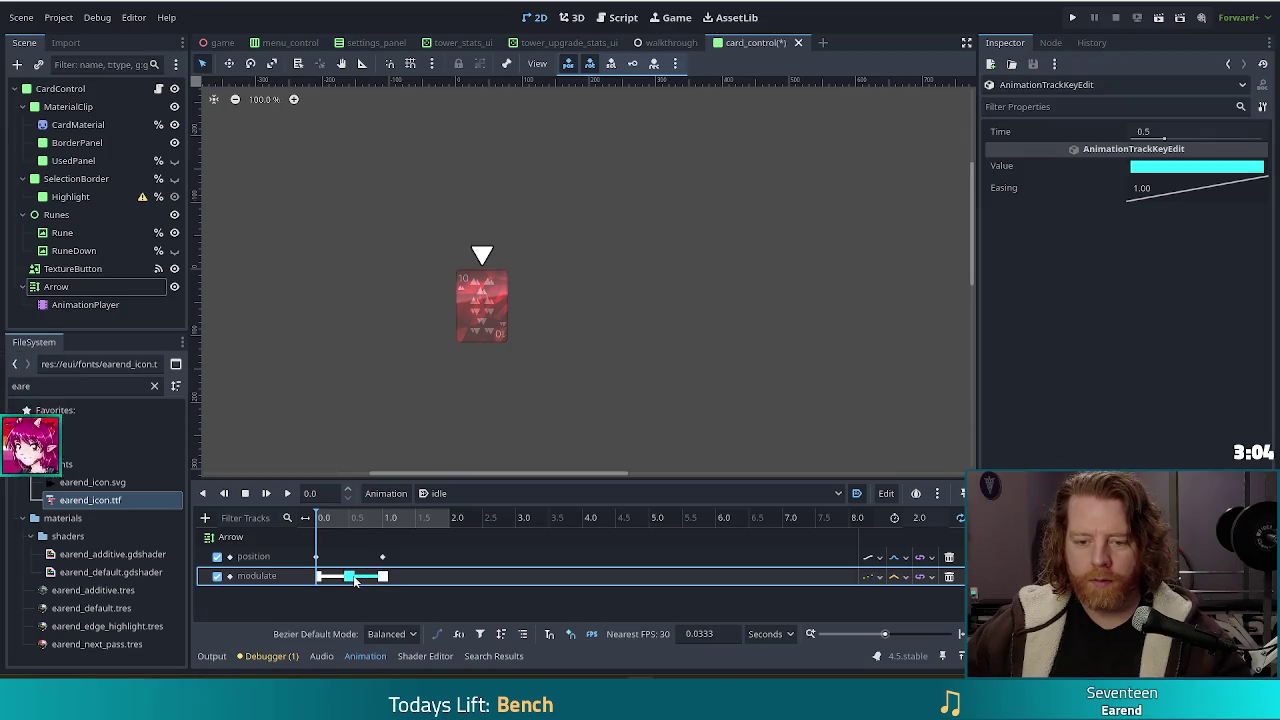
{"action": "right_click", "coordinate": [350, 580]}
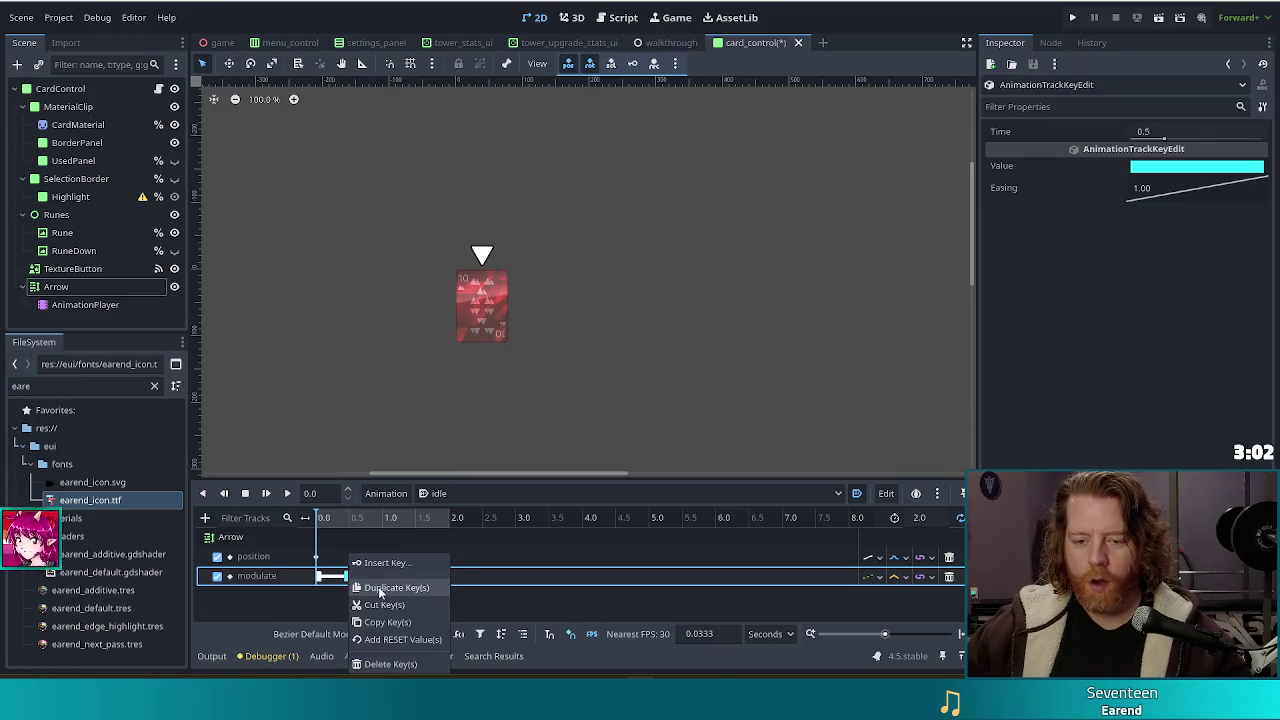
{"action": "left_click", "coordinate": [380, 589]}
{"action": "left_click_drag", "start_coordinate": [380, 589], "coordinate": [416, 579]}
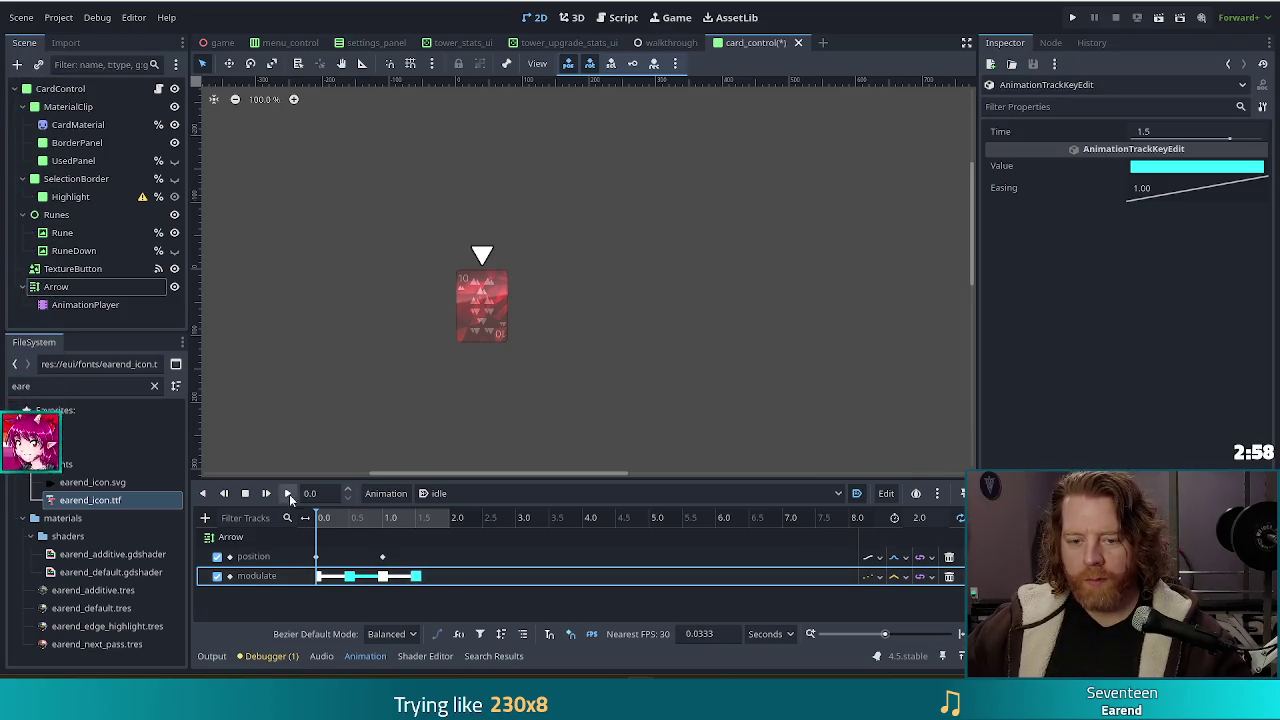
{"action": "left_click", "coordinate": [268, 497]}
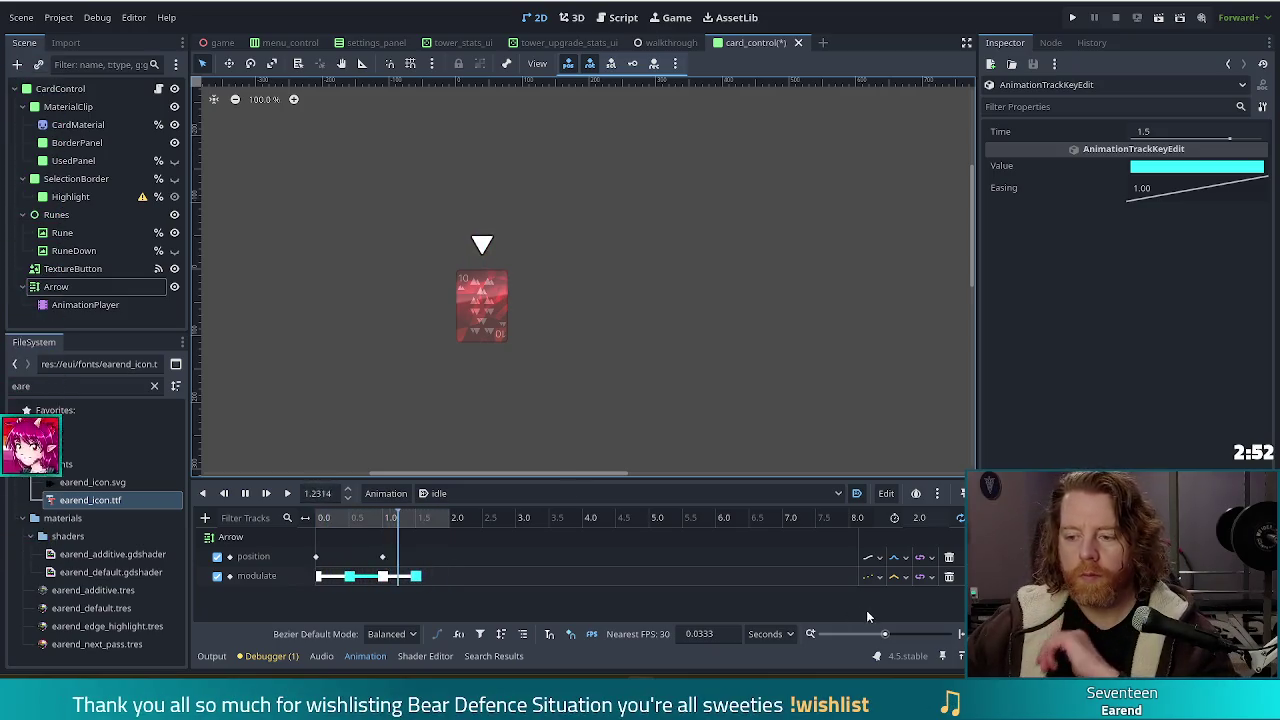
- Set the colour track to Continuous update with Cubic interpolation, then save
{"action": "left_click", "coordinate": [868, 577]}
{"action": "left_click", "coordinate": [895, 597]}
{"action": "left_click", "coordinate": [898, 577]}
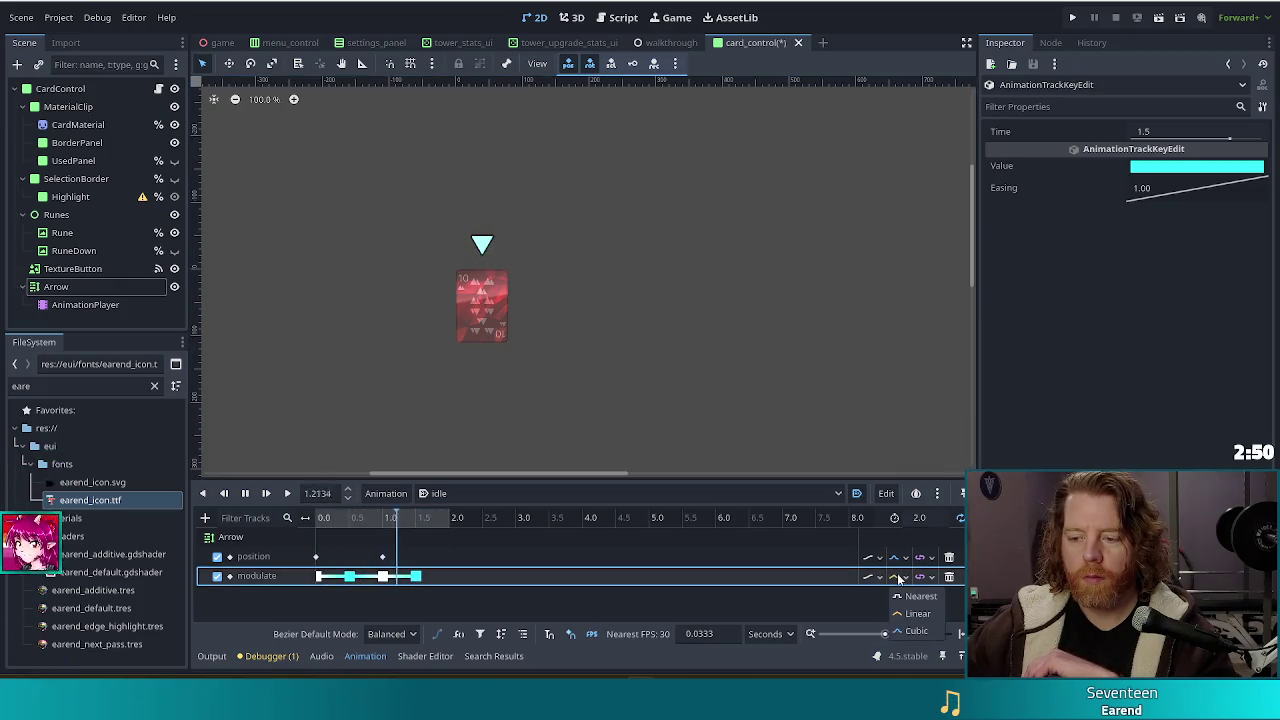
{"action": "left_click", "coordinate": [921, 633]}
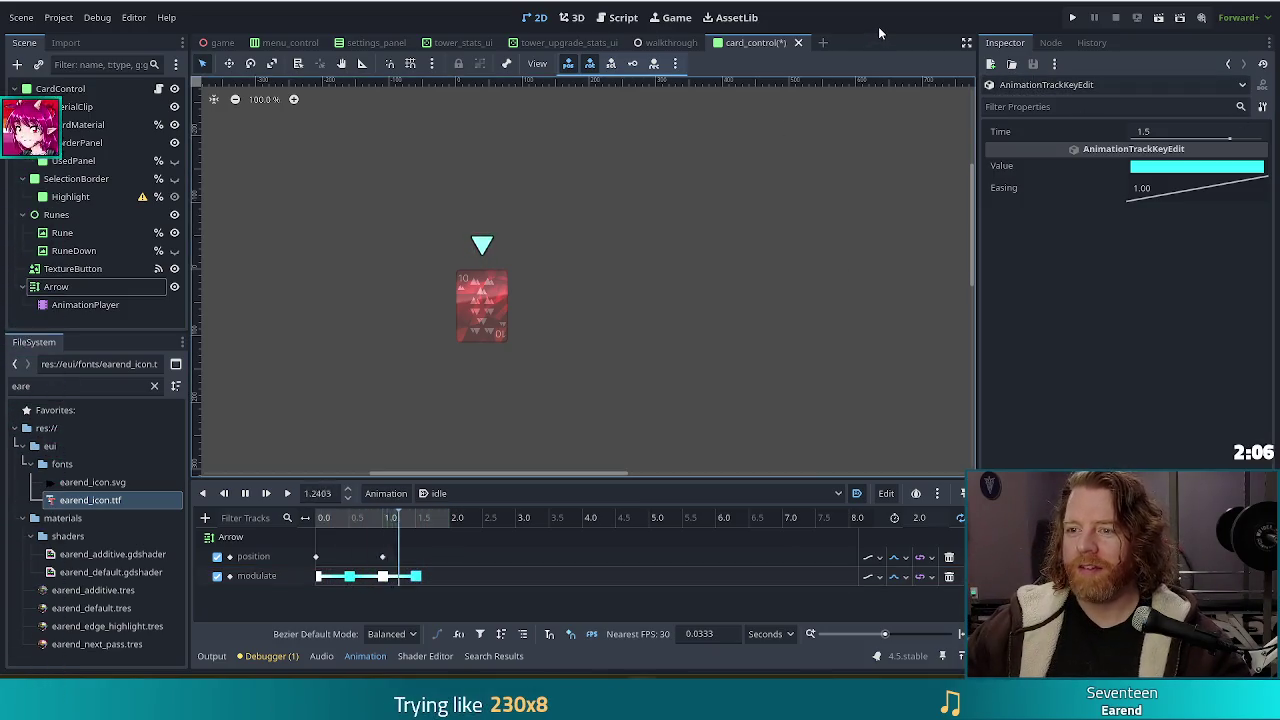
{"action": "key", "text": "ctrl+s"}
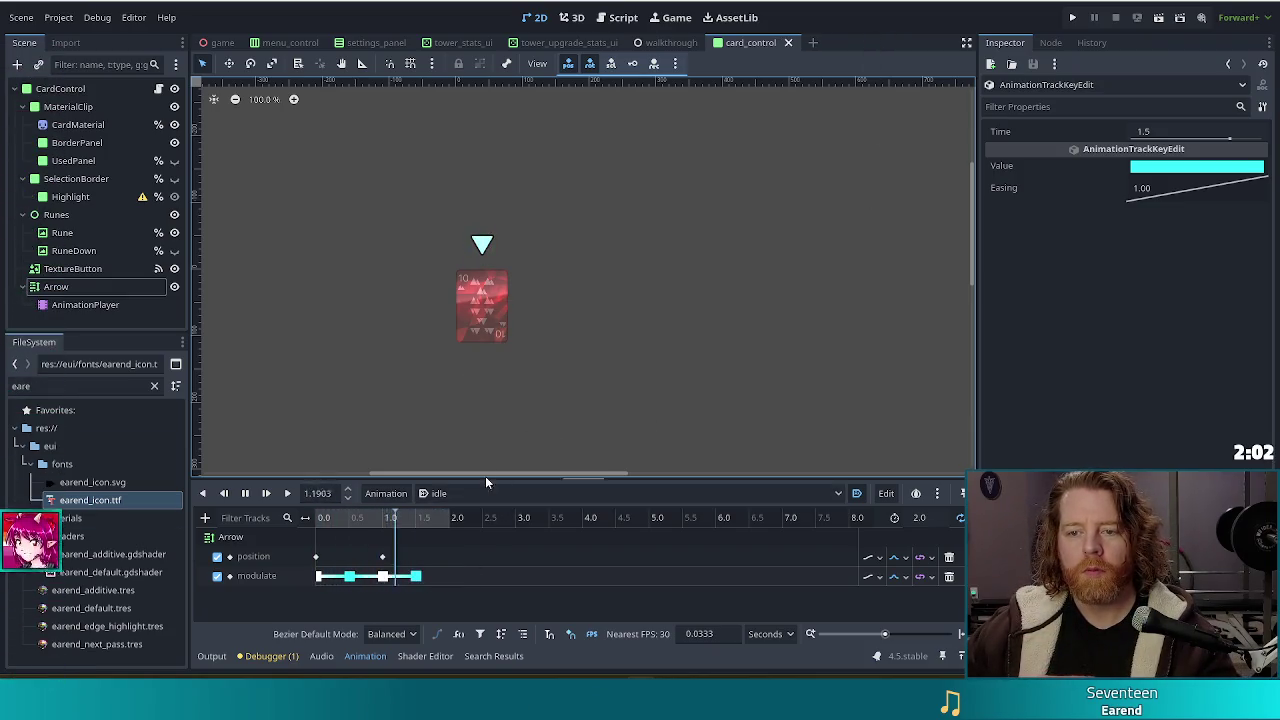
- Recolour the white keys at 0.0 and 1.0 s to orange and save the scene
{"action": "left_click", "coordinate": [317, 576]}
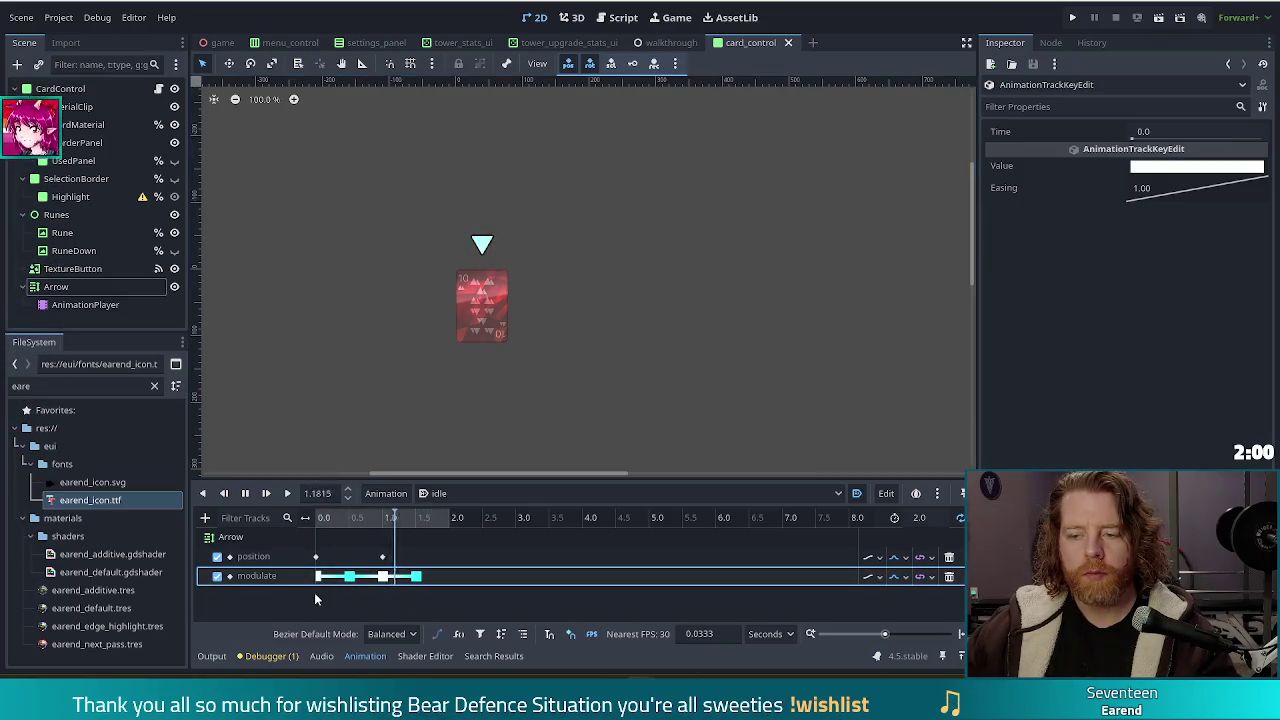
{"action": "left_click", "coordinate": [383, 578], "text": "shift"}
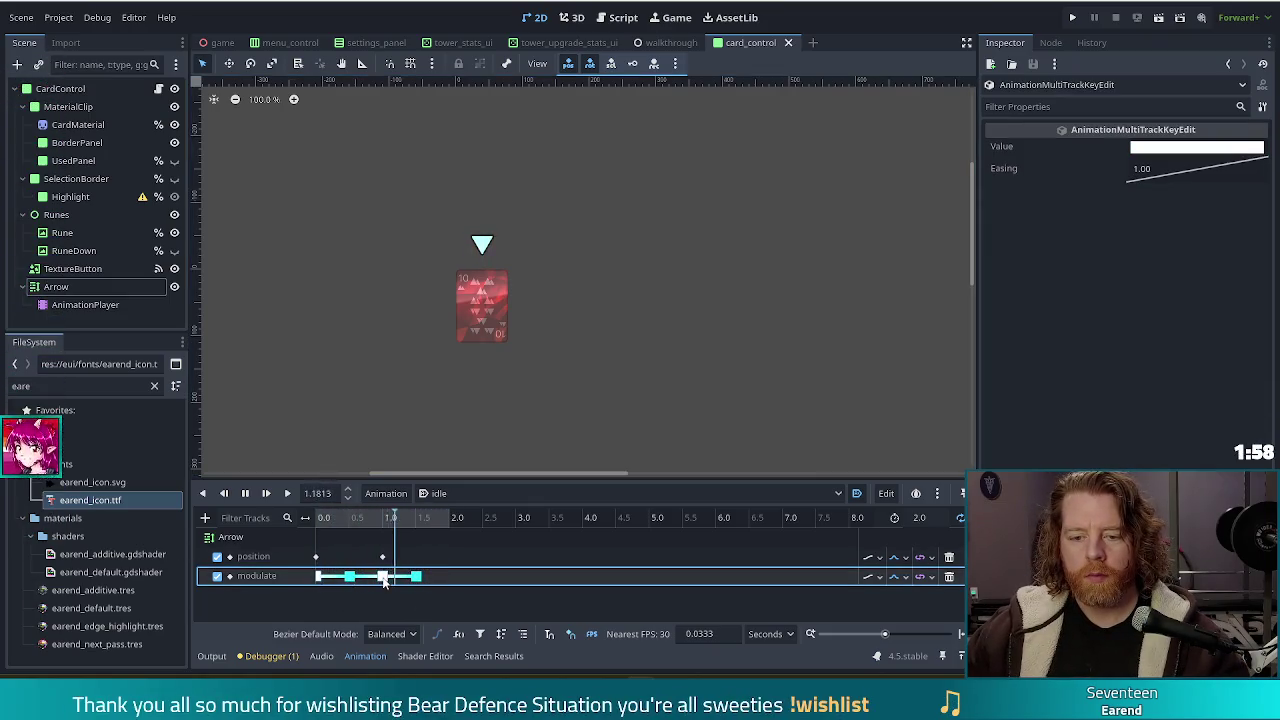
{"action": "left_click", "coordinate": [1180, 147]}
{"action": "mouse_move", "coordinate": [1163, 249]}
{"action": "left_mouse_down"}
{"action": "mouse_move", "coordinate": [1217, 282]}
{"action": "mouse_move", "coordinate": [1195, 245]}
{"action": "mouse_move", "coordinate": [1152, 272]}
{"action": "mouse_move", "coordinate": [1183, 235]}
{"action": "left_mouse_up"}
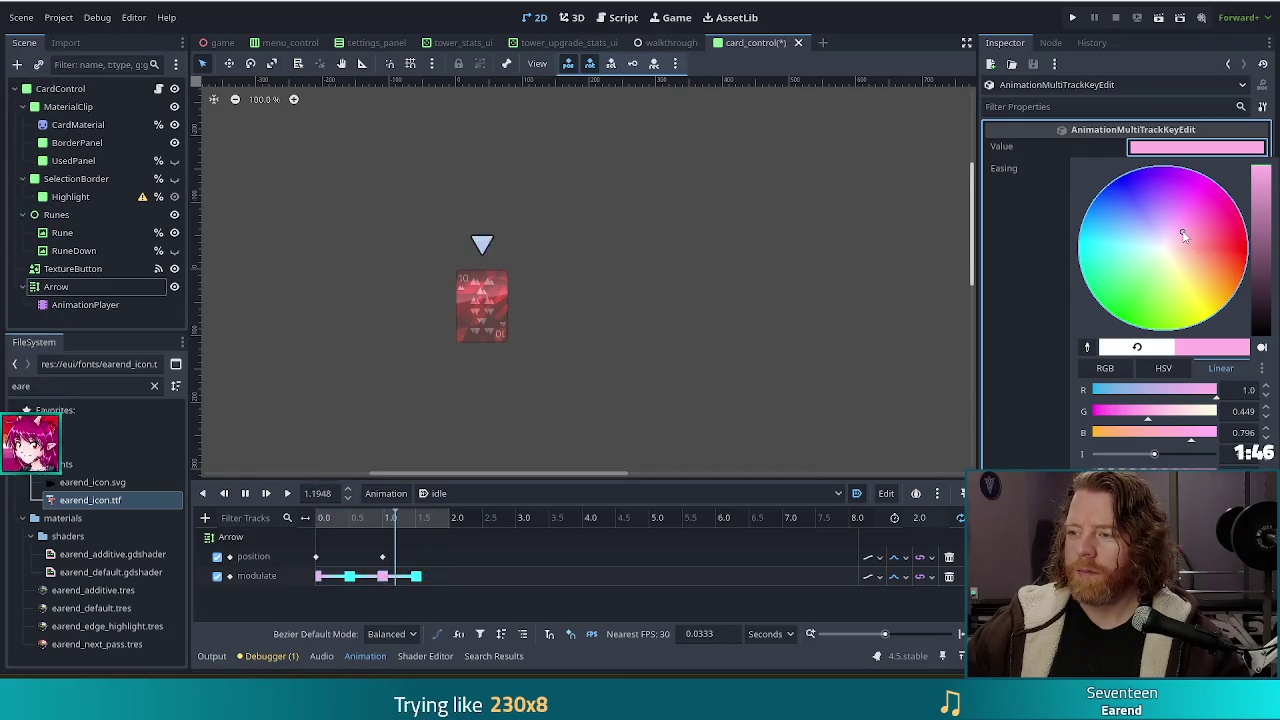
{"action": "mouse_move", "coordinate": [1183, 235]}
{"action": "left_mouse_down"}
{"action": "mouse_move", "coordinate": [1132, 194]}
{"action": "mouse_move", "coordinate": [1203, 246]}
{"action": "mouse_move", "coordinate": [1203, 279]}
{"action": "left_mouse_up"}
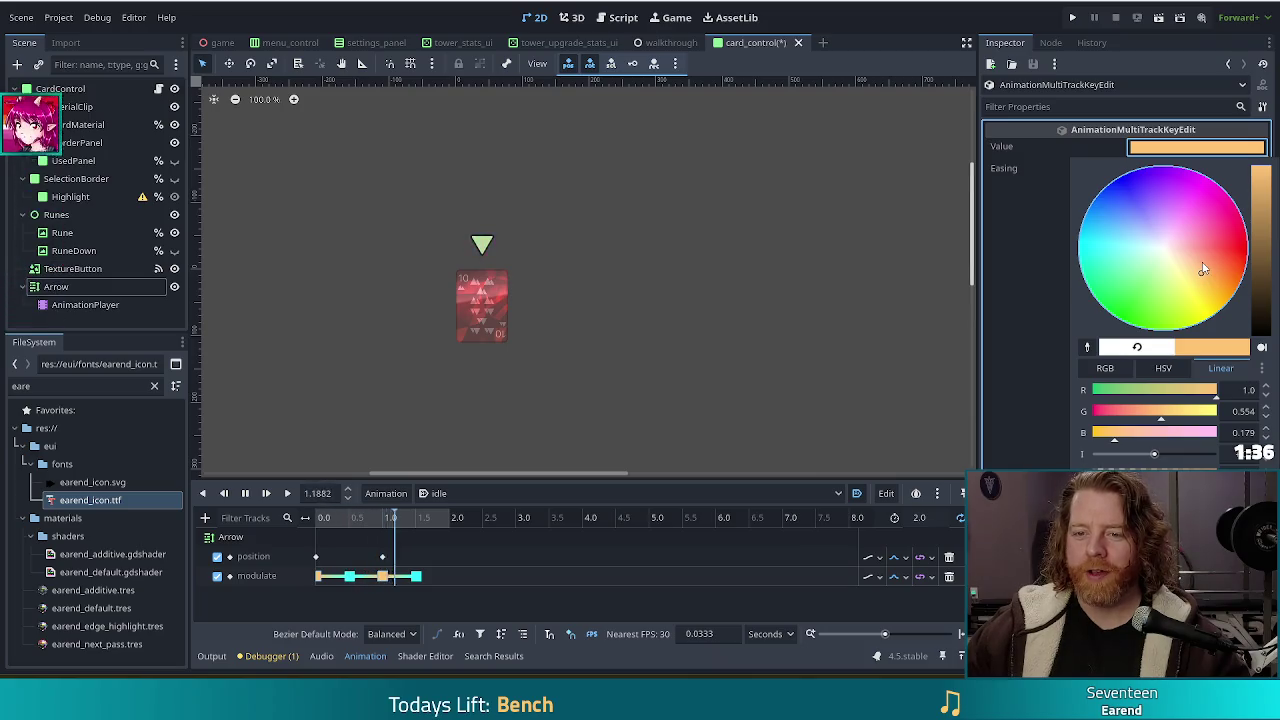
{"action": "key", "text": "Escape"}
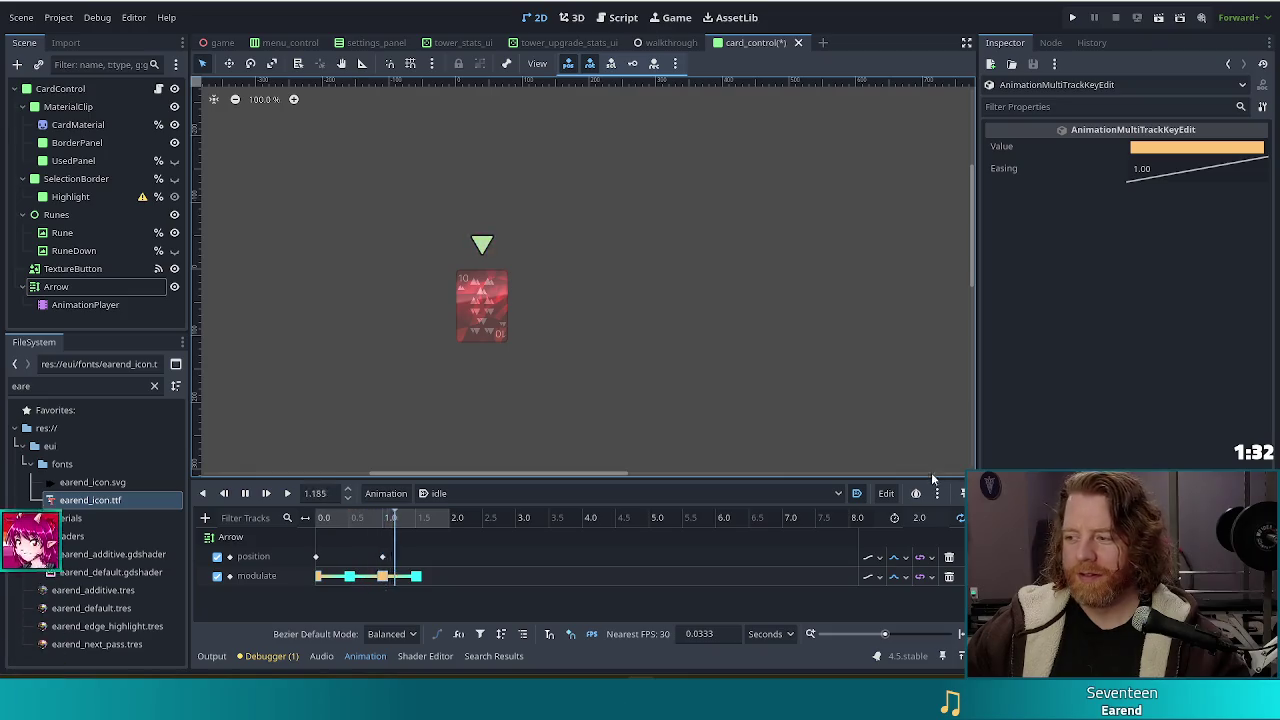
{"action": "key", "text": "ctrl+s"}
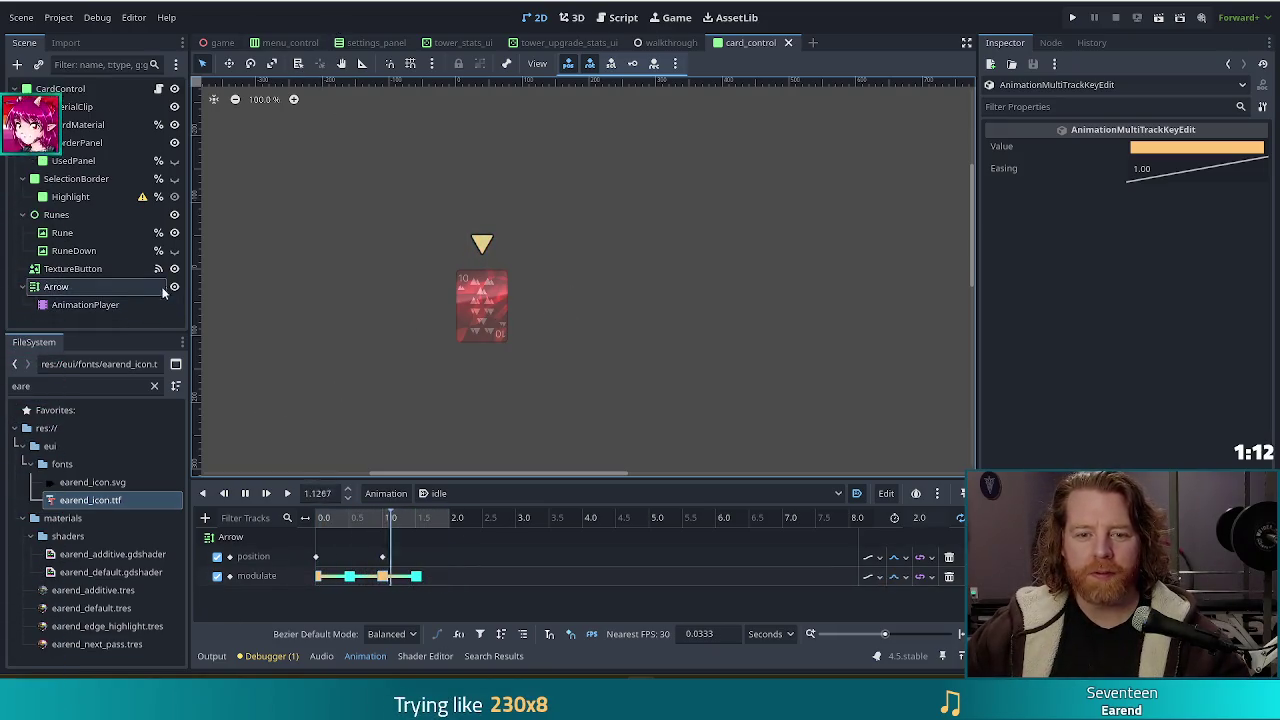
{"action": "right_click", "coordinate": [125, 287]}
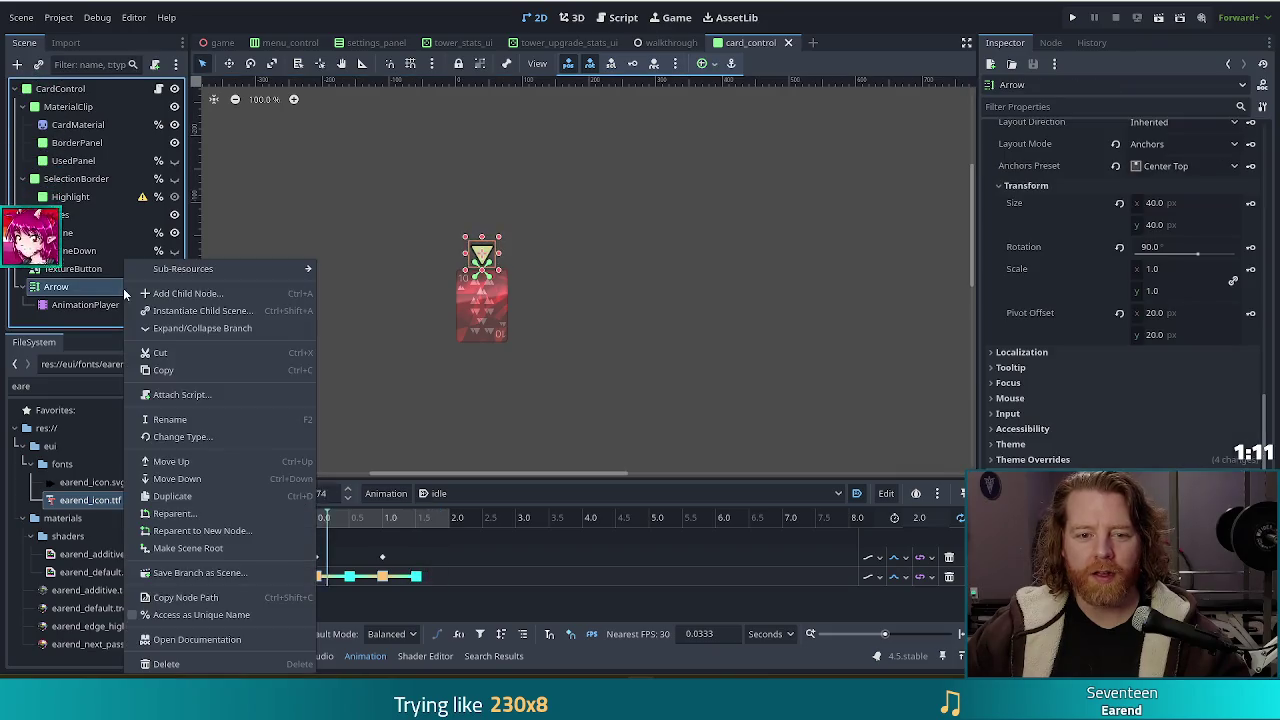
- Mark Arrow as a unique-name node and set the idle animation length to 1.0 s
{"action": "left_click", "coordinate": [216, 615]}
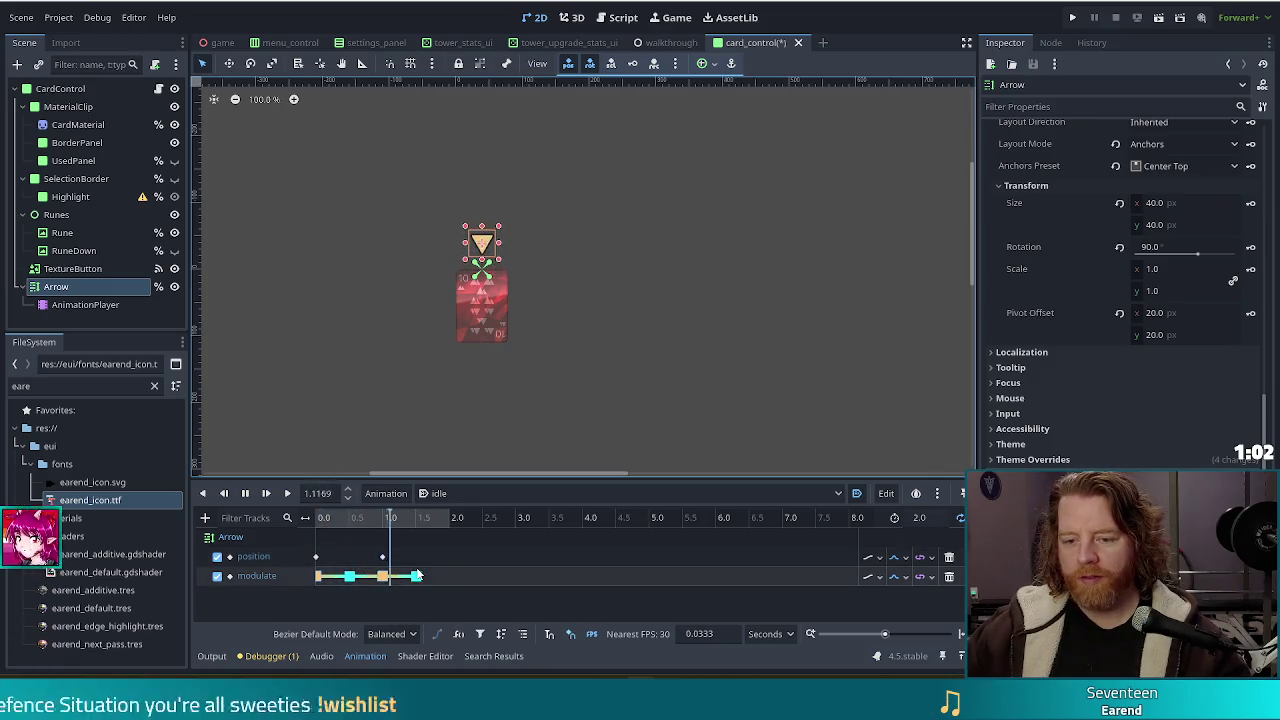
{"action": "left_click", "coordinate": [925, 517]}
{"action": "type", "text": "1"}
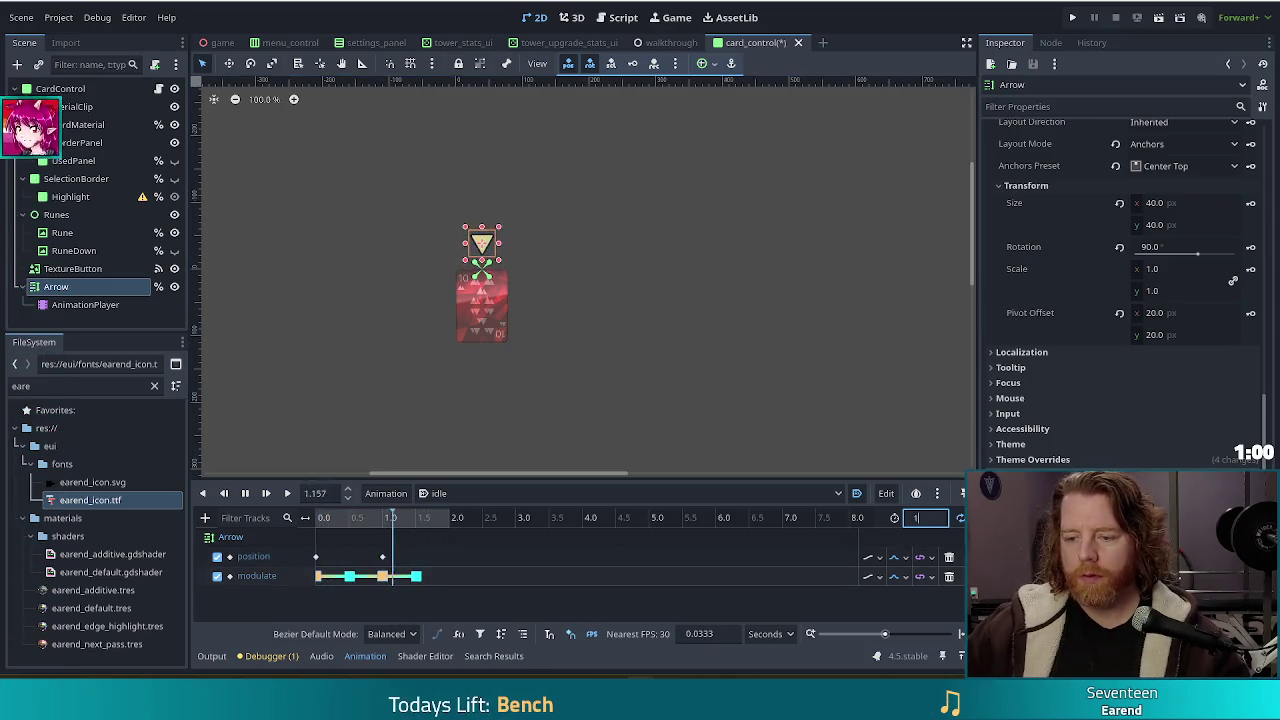
{"action": "key", "text": "Return"}
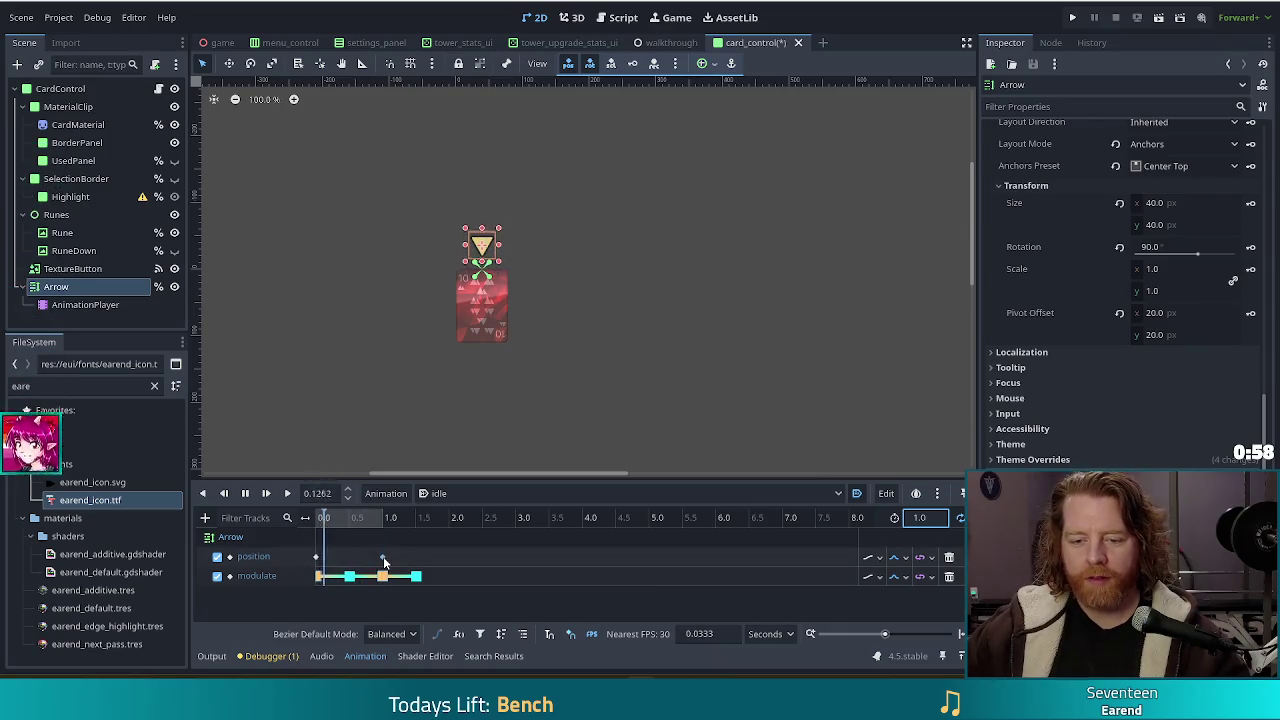
- Inspect the position and orange colour keys, then clear the key selection
{"action": "left_click", "coordinate": [384, 561]}
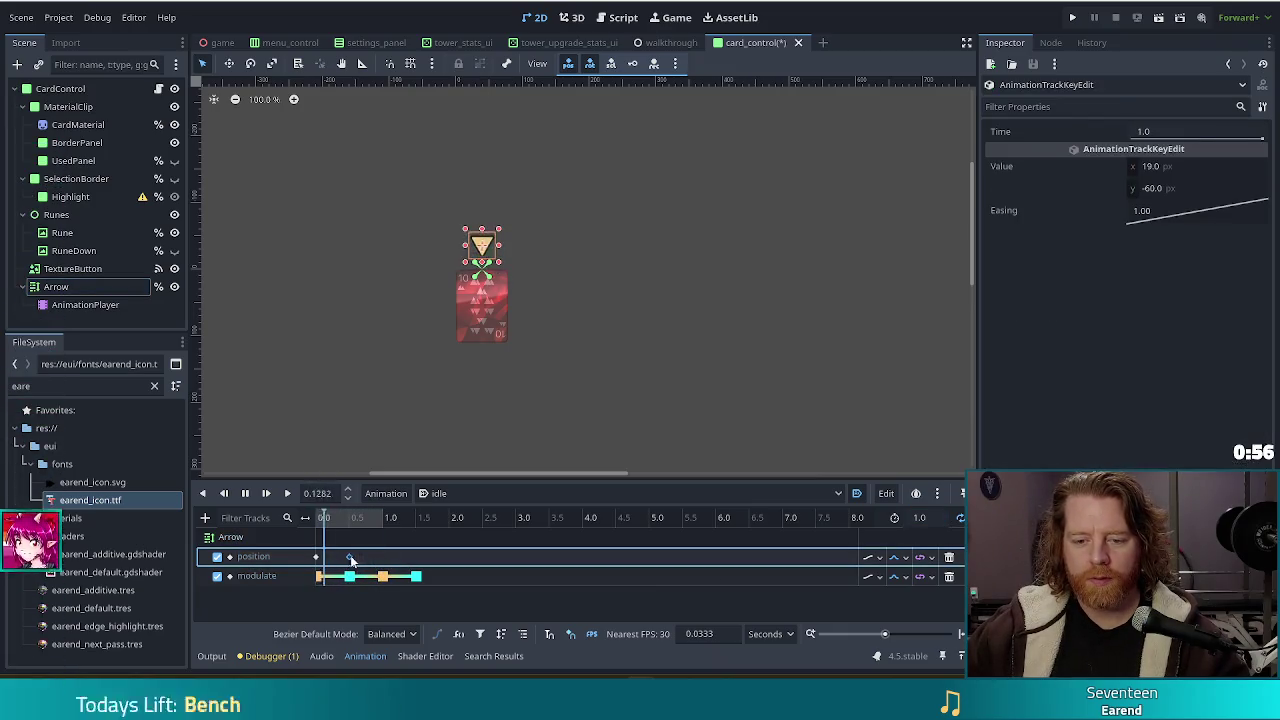
{"action": "left_click", "coordinate": [349, 576]}
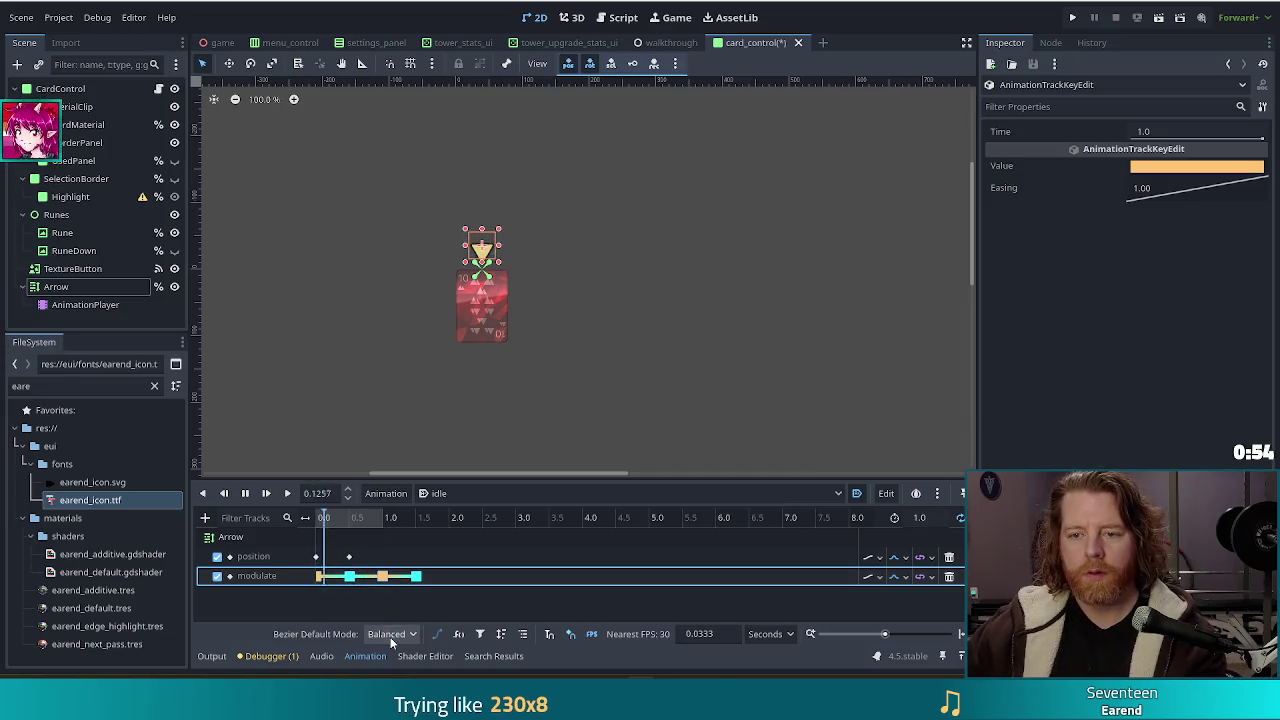
{"action": "left_click", "coordinate": [500, 608]}
{"action": "left_click", "coordinate": [391, 413]}
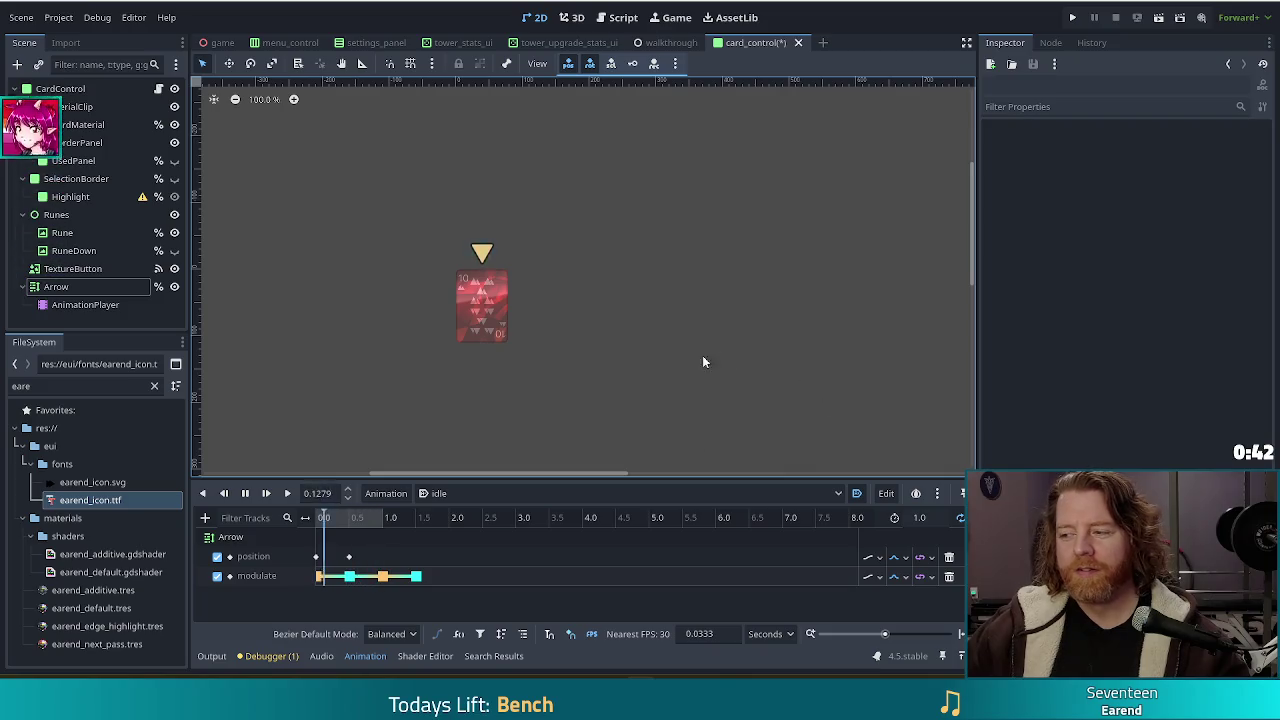
- Save the card scene and open card_control.gd from the CardControl node
{"action": "key", "text": "ctrl+s"}
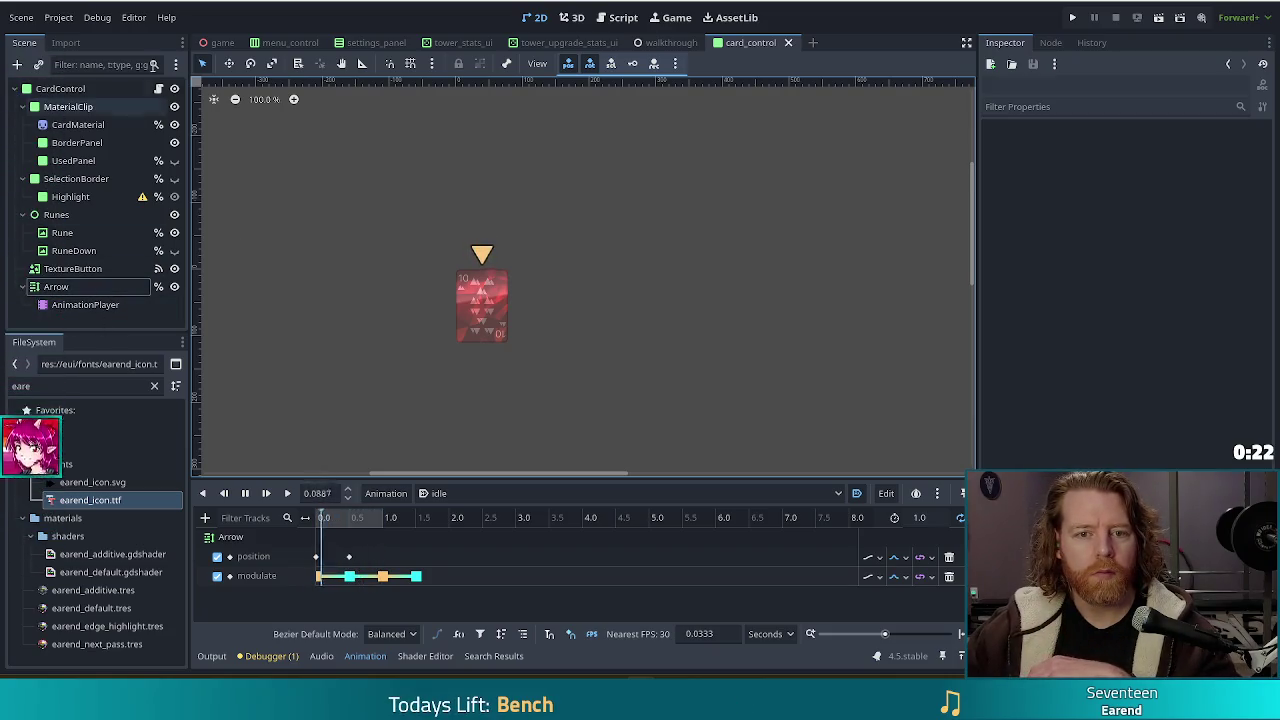
{"action": "left_click", "coordinate": [159, 89]}
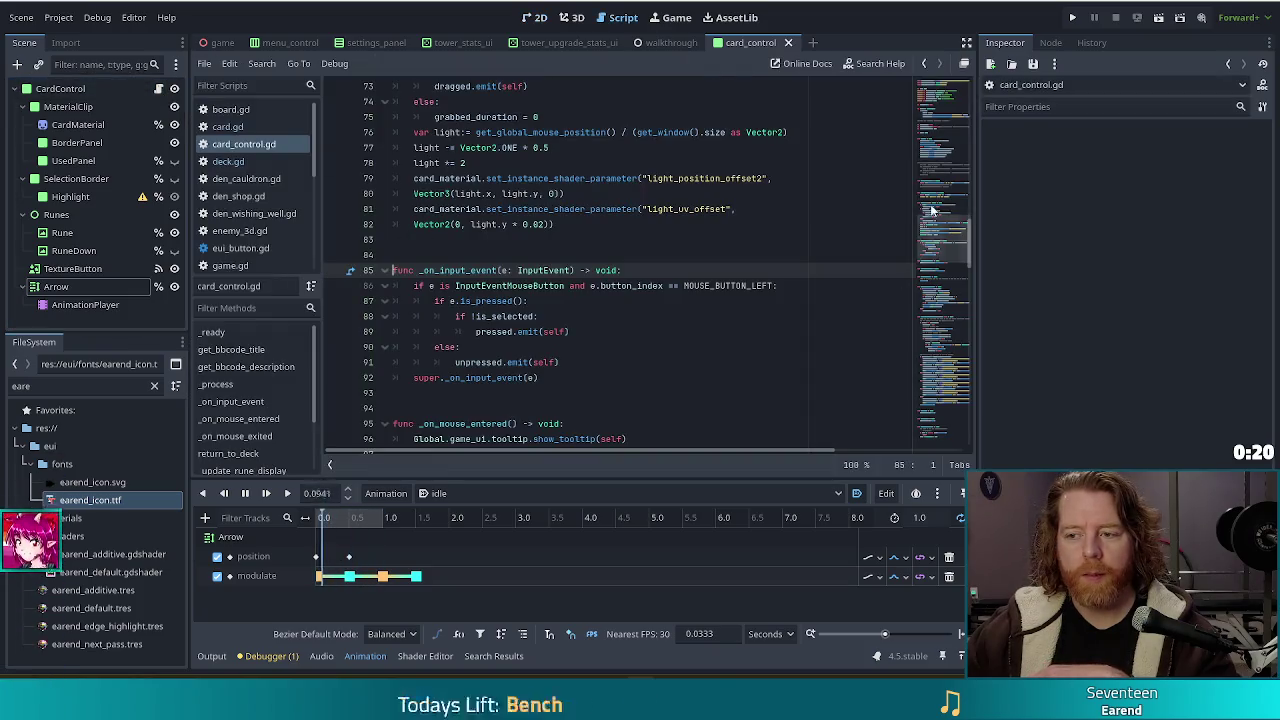
{"action": "left_click", "coordinate": [913, 82]}
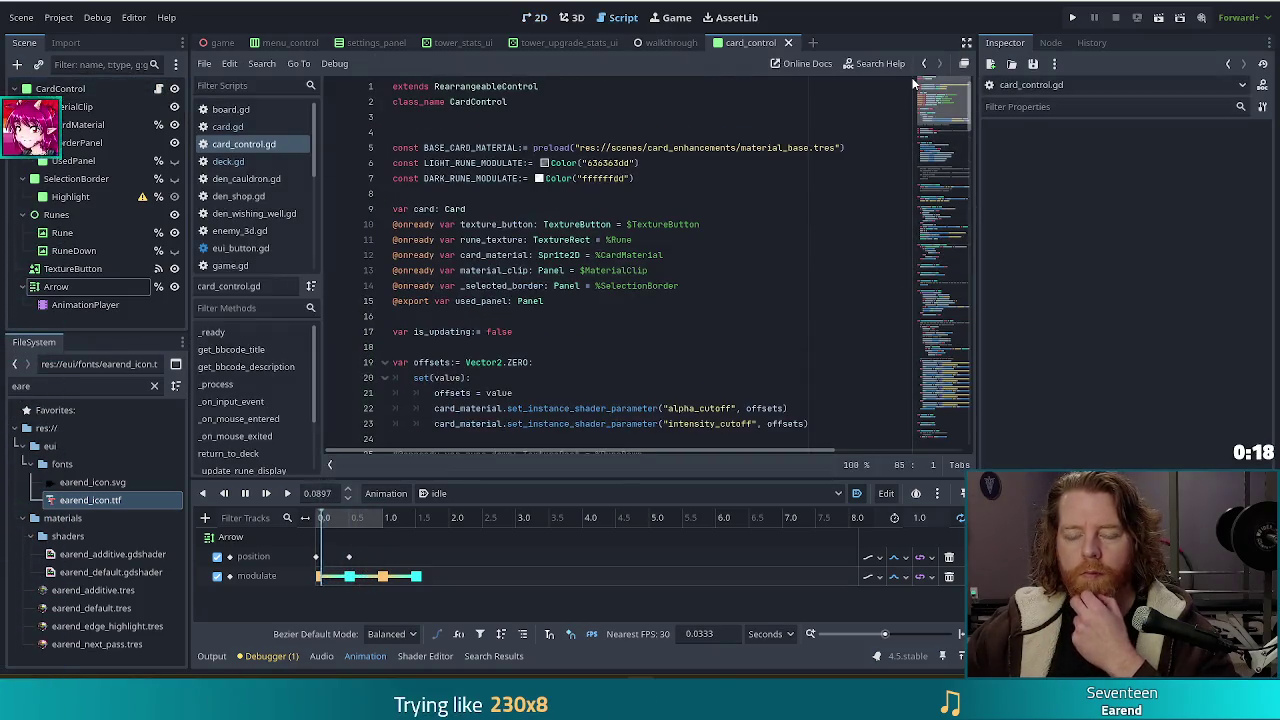
{"action": "left_click", "coordinate": [73, 288]}
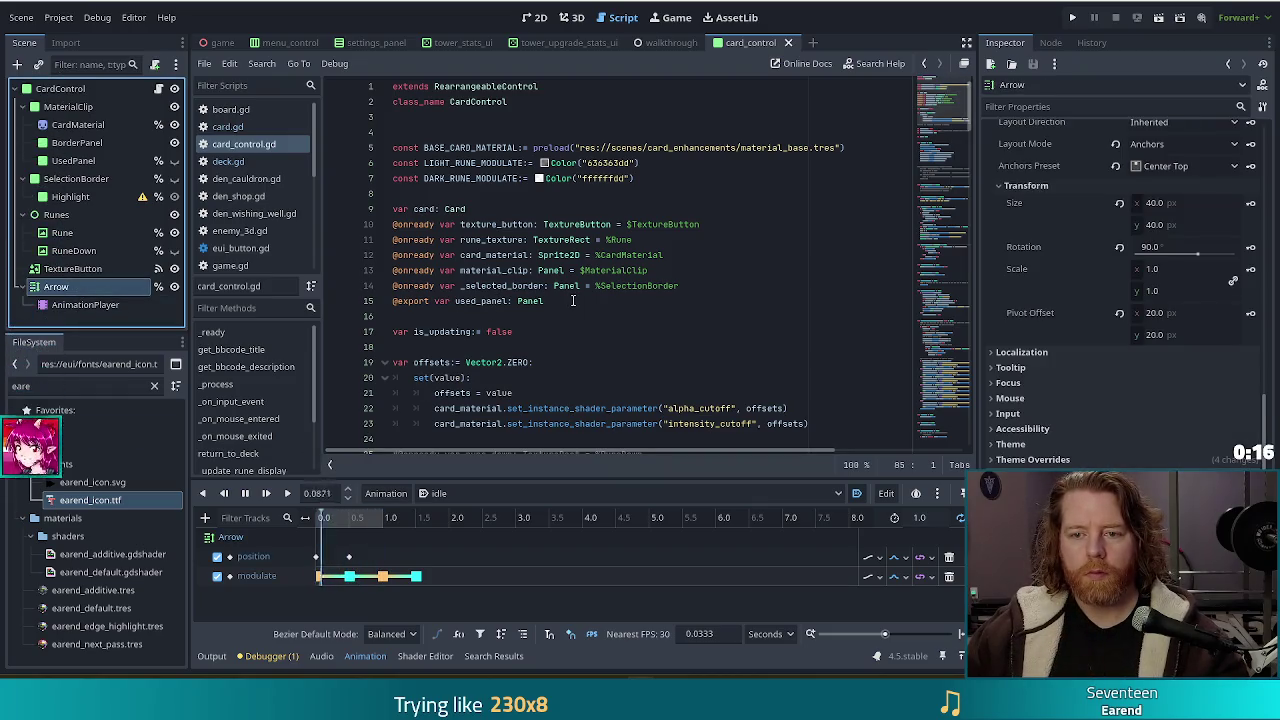
{"action": "left_click_drag", "start_coordinate": [56, 287], "coordinate": [420, 331]}
{"action": "left_click", "coordinate": [630, 316]}
{"action": "key", "text": "ctrl+s"}
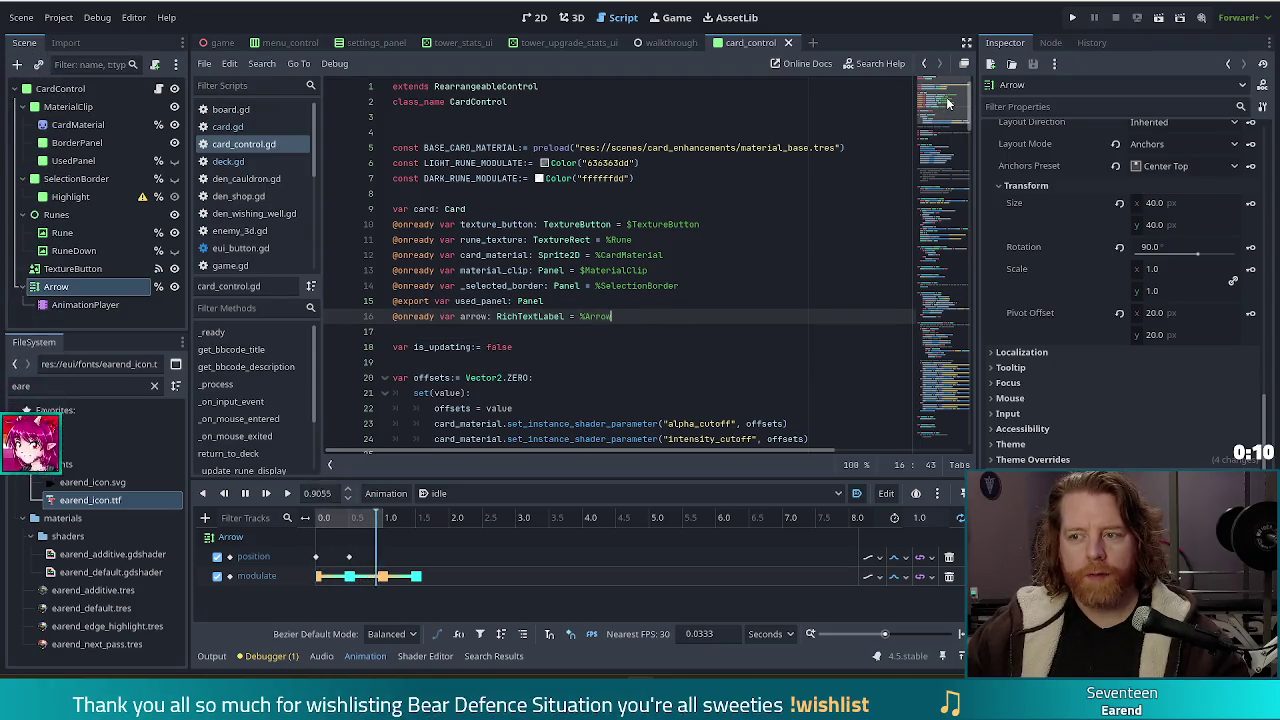
- Add a 'func set_highlight_card(on: bool) -> void:' header below the tween code
{"action": "scroll", "coordinate": [948, 118], "scroll_direction": "down", "scroll_amount": 2}
{"action": "left_click_drag", "start_coordinate": [948, 118], "coordinate": [952, 436]}
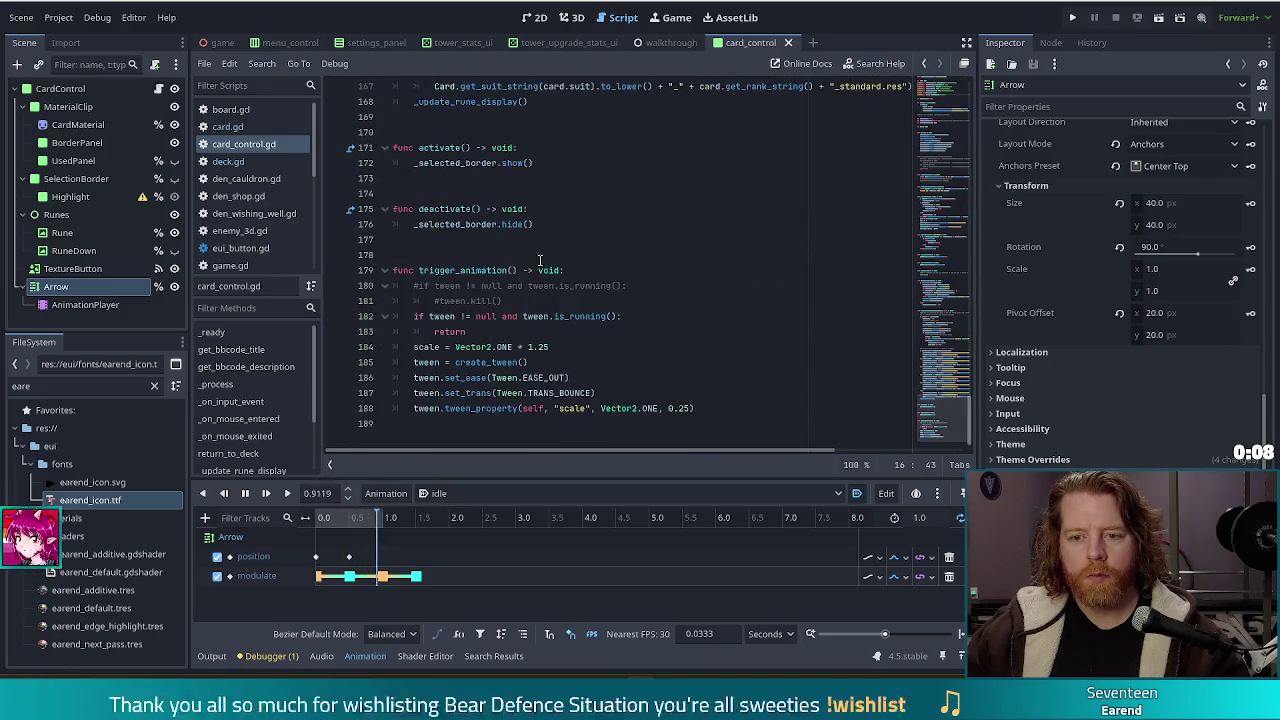
{"action": "left_click", "coordinate": [716, 413]}
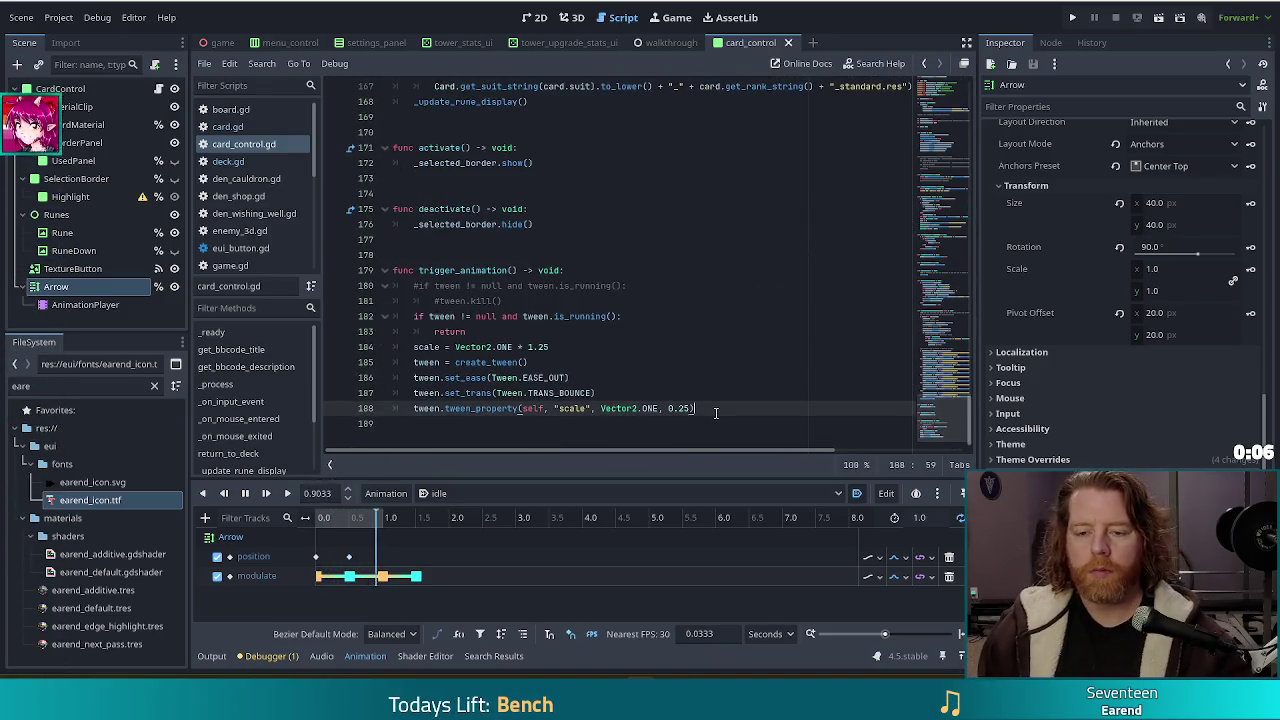
{"action": "key", "text": "Return"}
{"action": "key", "text": "Return"}
{"action": "type", "text": "func "}
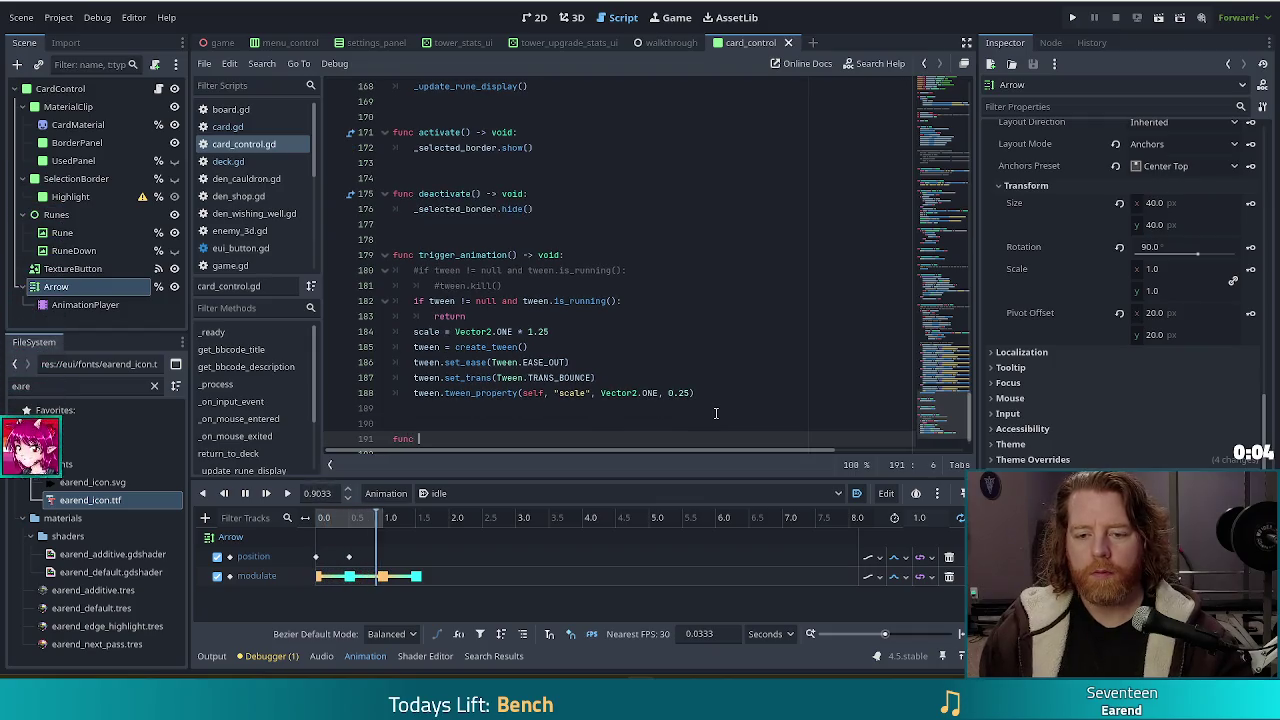
{"action": "type", "text": "highlight_card"}
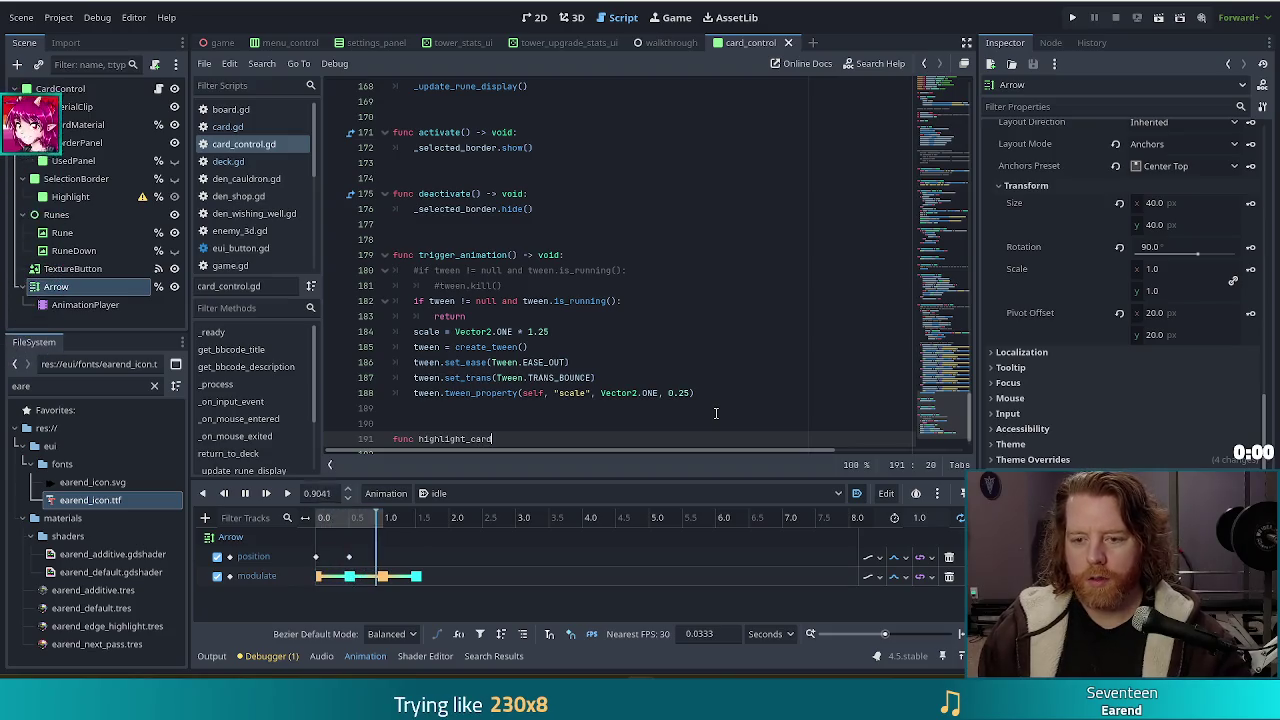
{"action": "type", "text": "()"}
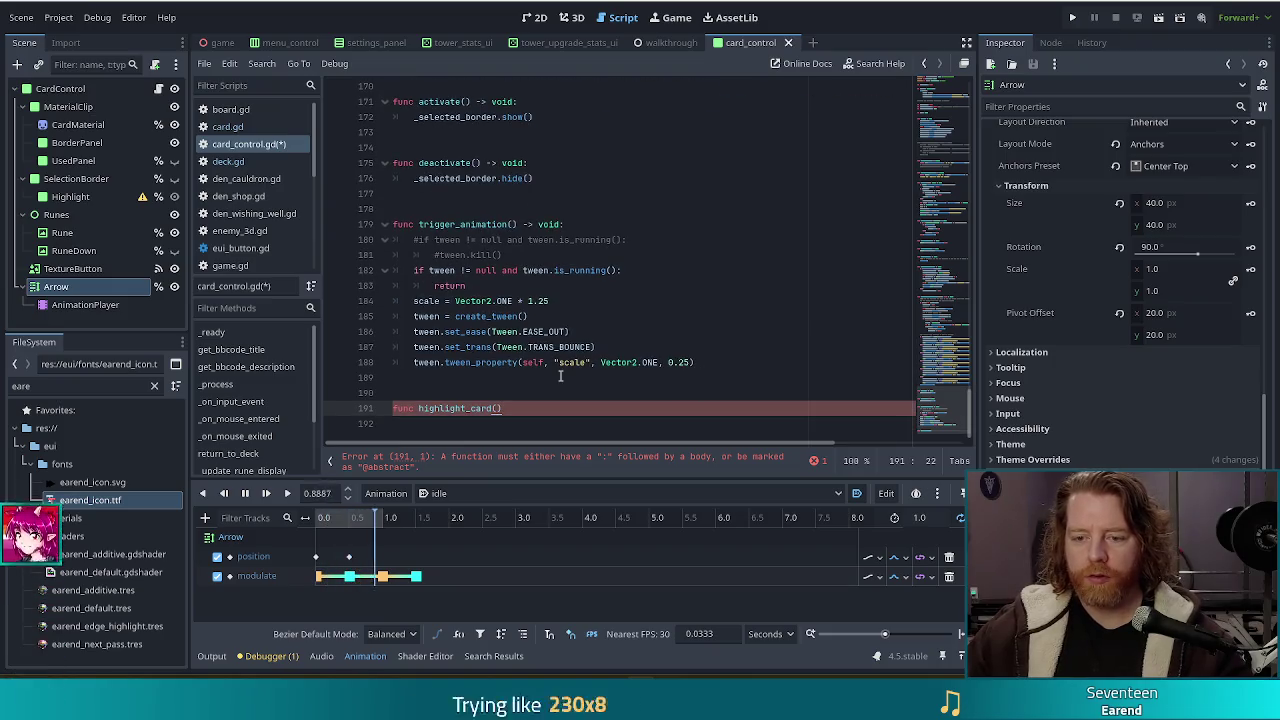
{"action": "type", "text": " -> void:"}
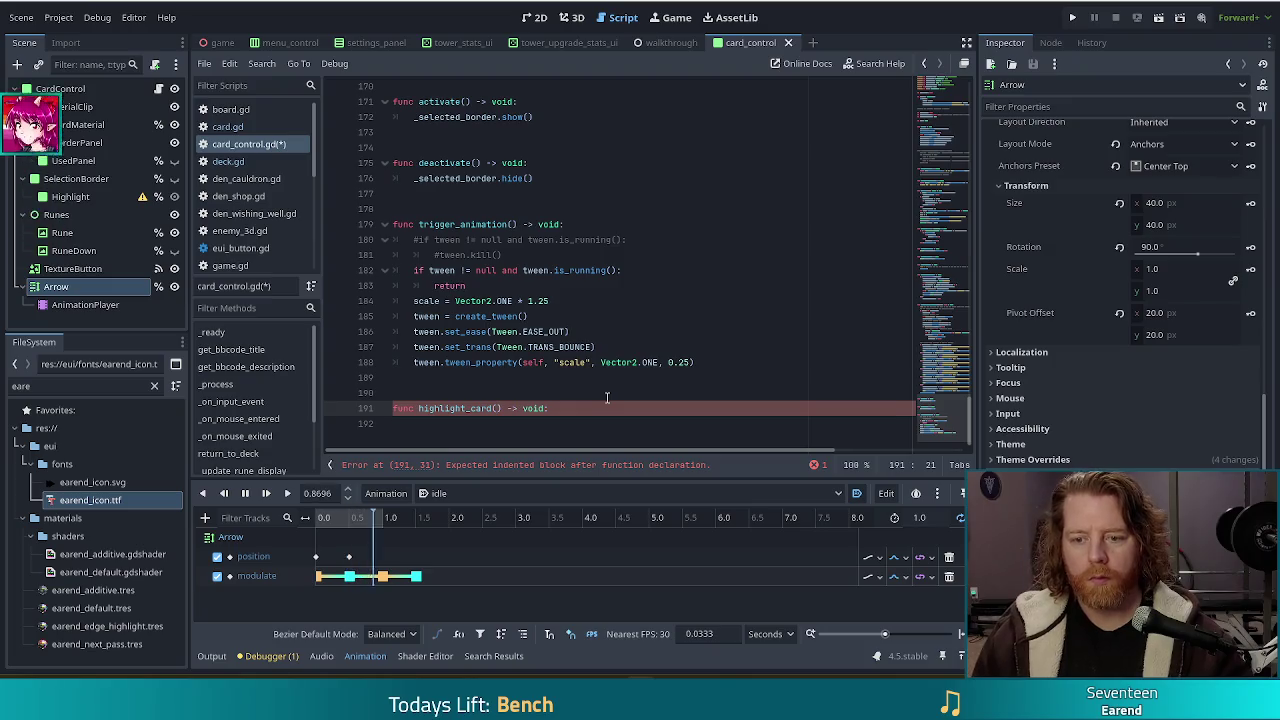
{"action": "type", "text": "on"}
{"action": "key", "text": "BackSpace"}
{"action": "type", "text": "set_"}
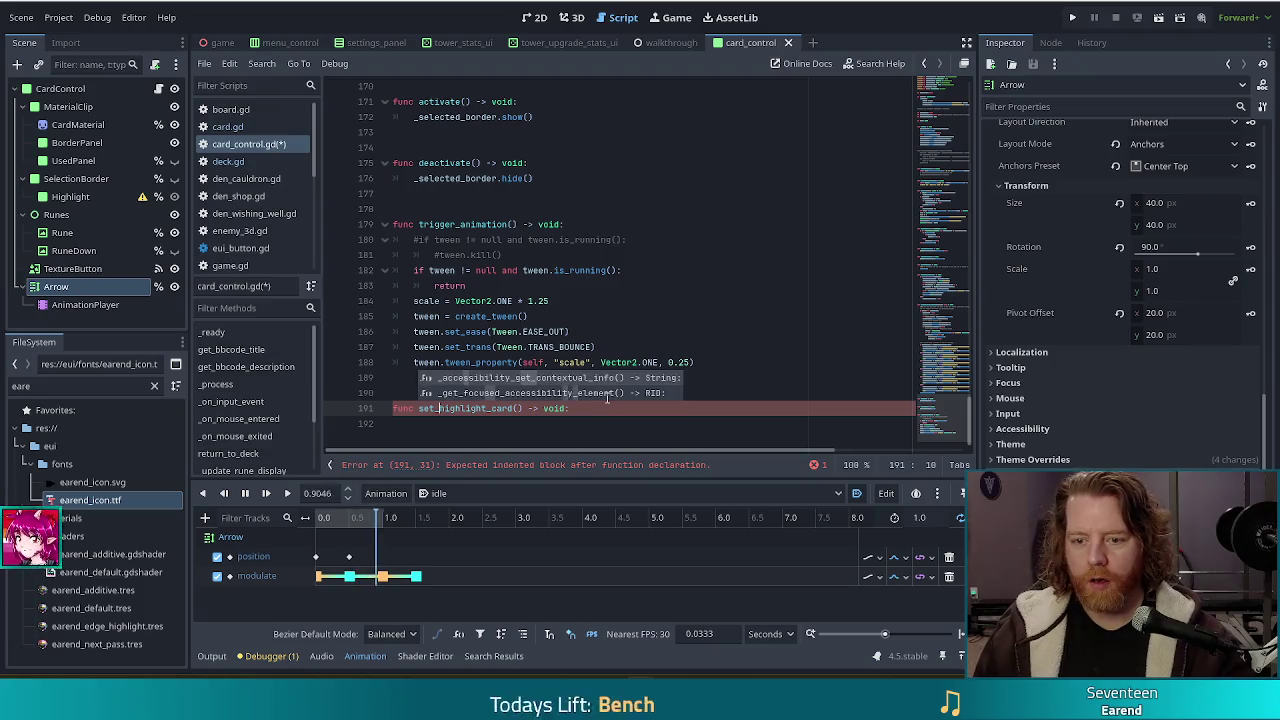
{"action": "key", "text": "Left"}
{"action": "key", "text": "Left"}
{"action": "key", "text": "Left"}
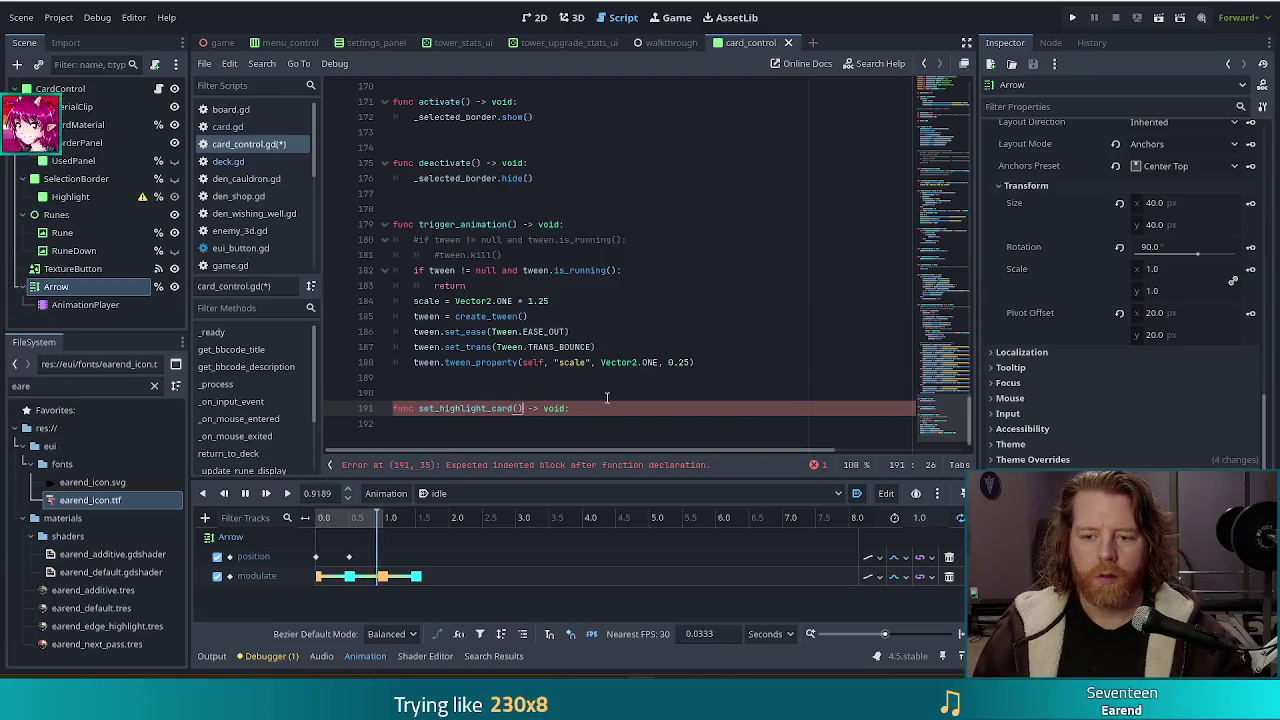
{"action": "type", "text": "on: bool"}
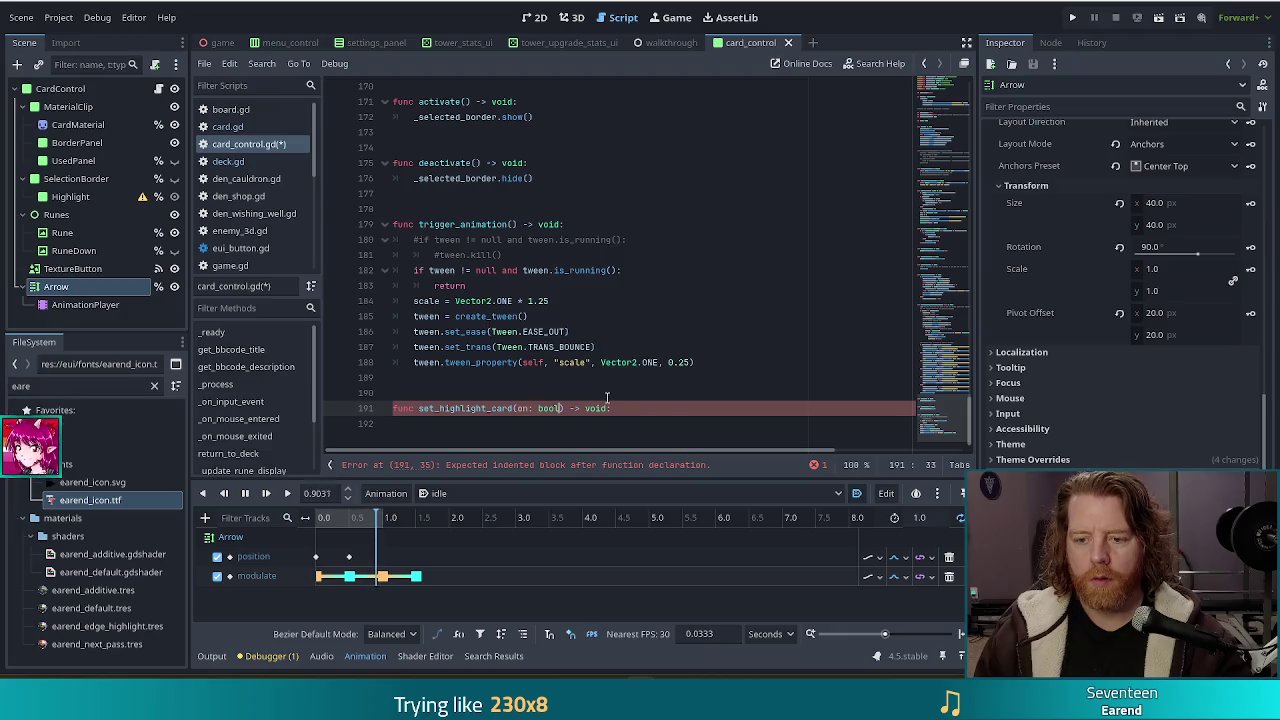
{"action": "left_click", "coordinate": [616, 424]}
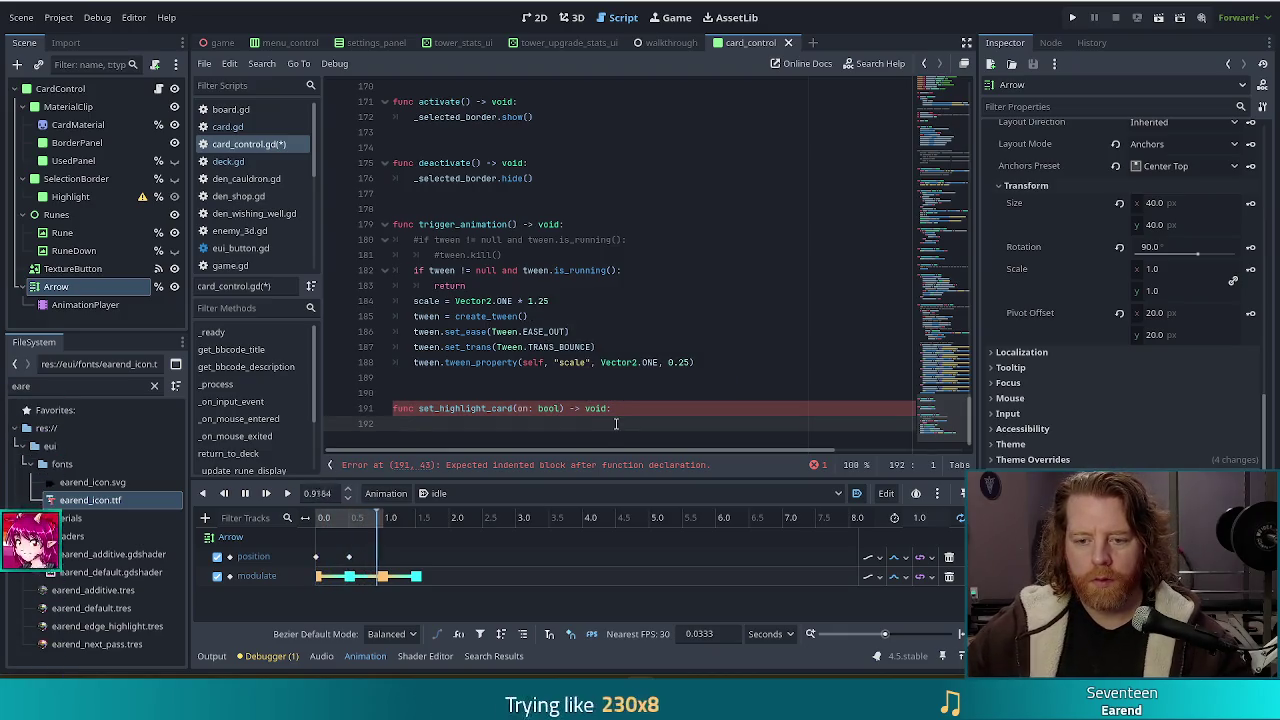
{"action": "type", "text": "if"}
{"action": "key", "text": "Tab"}
- Write the body: if on, arrow.show(); else, arrow.hide()
{"action": "type", "text": "if on:"}
{"action": "key", "text": "Return"}
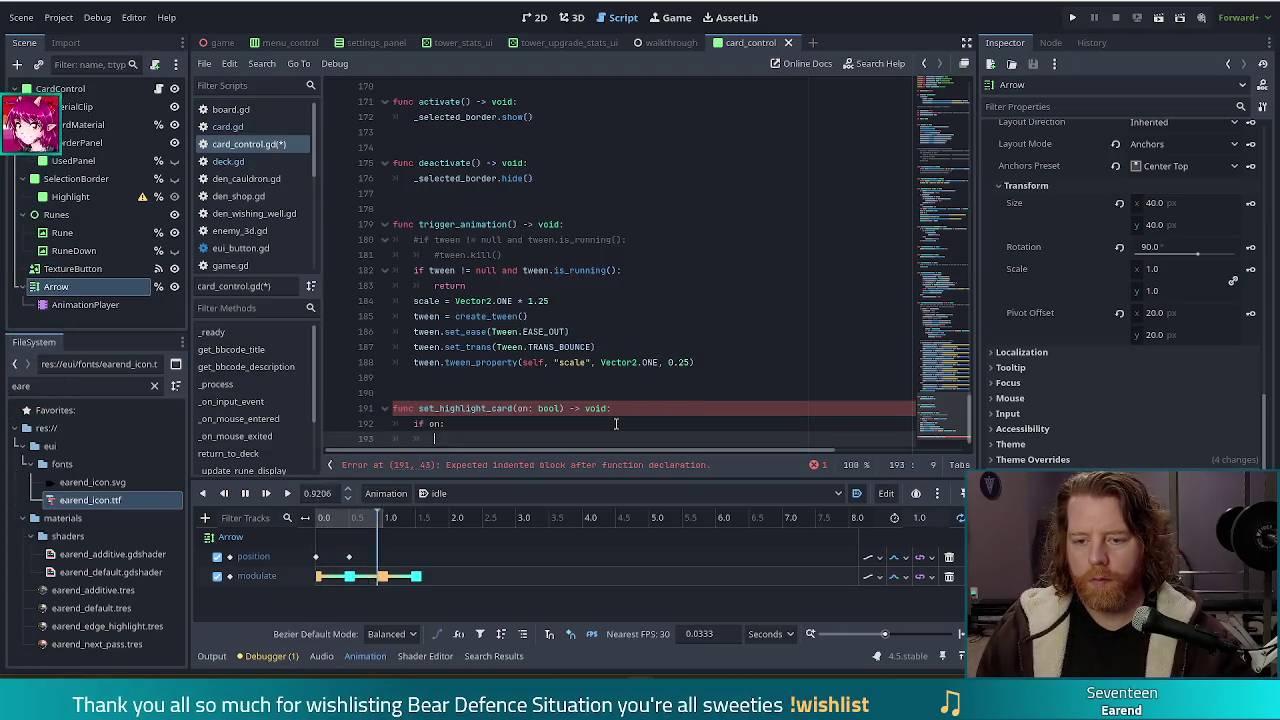
{"action": "type", "text": "arro"}
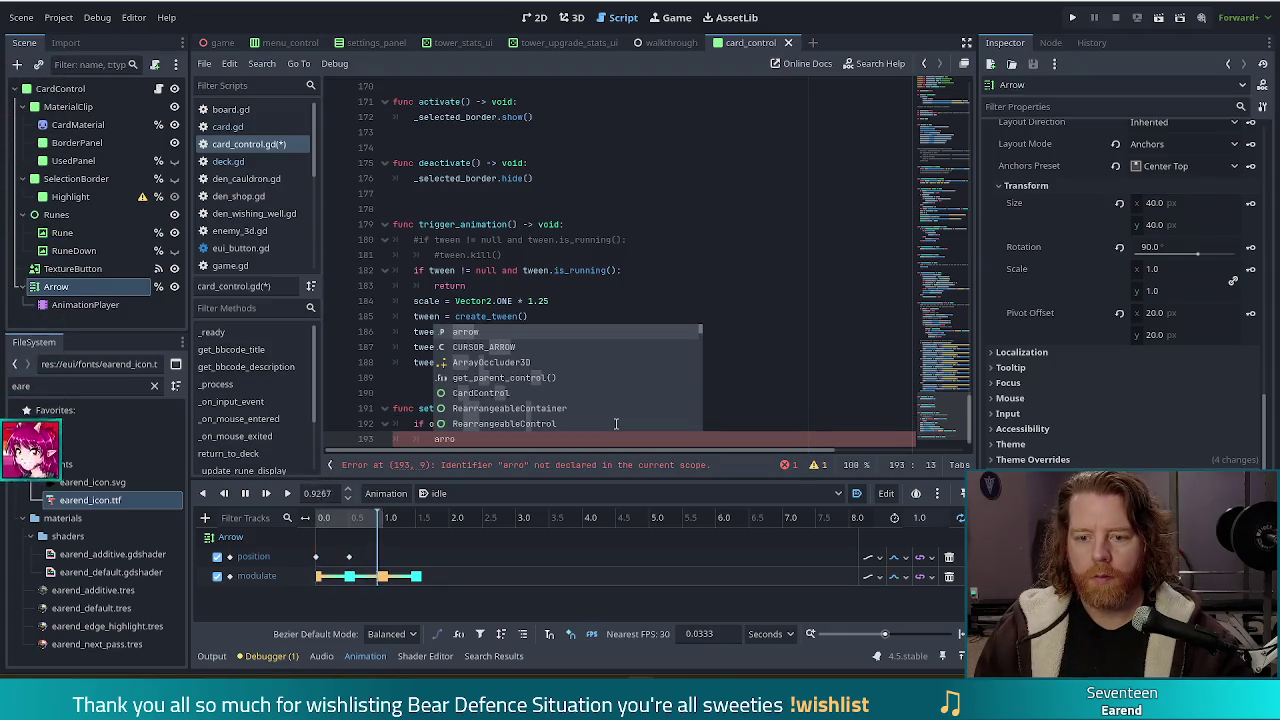
{"action": "type", "text": "w.sho"}
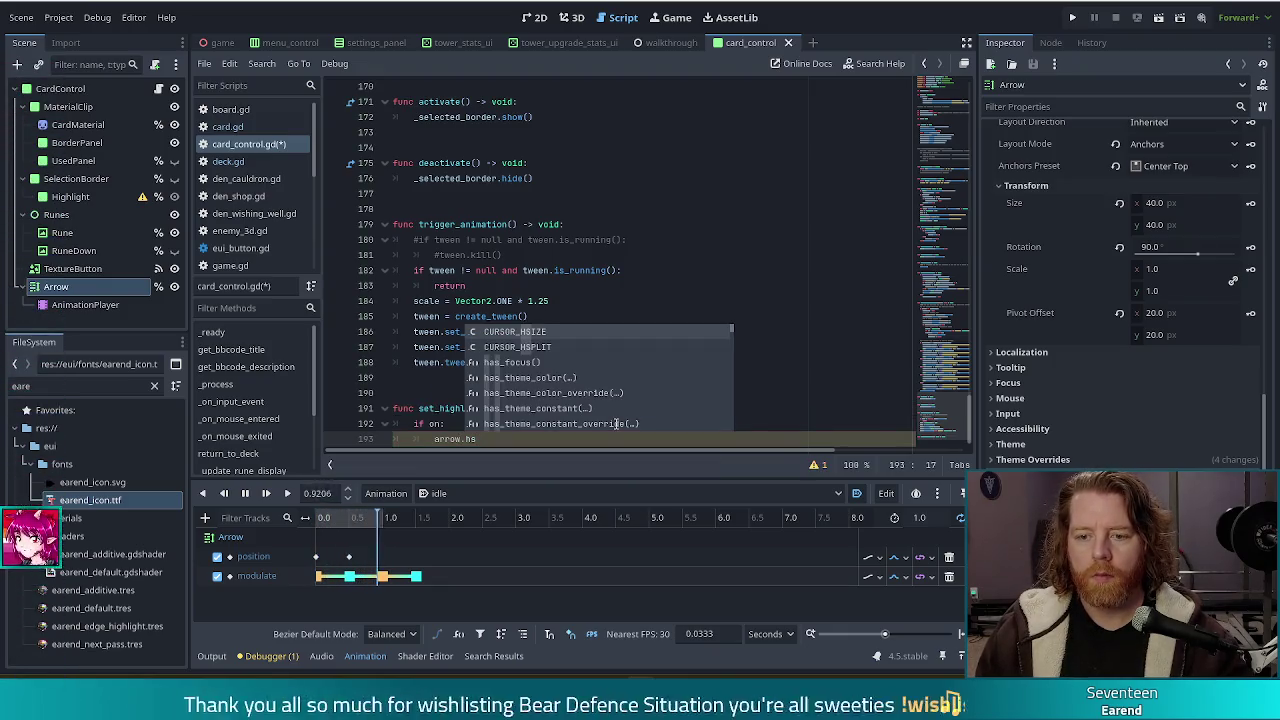
{"action": "key", "text": "Return"}
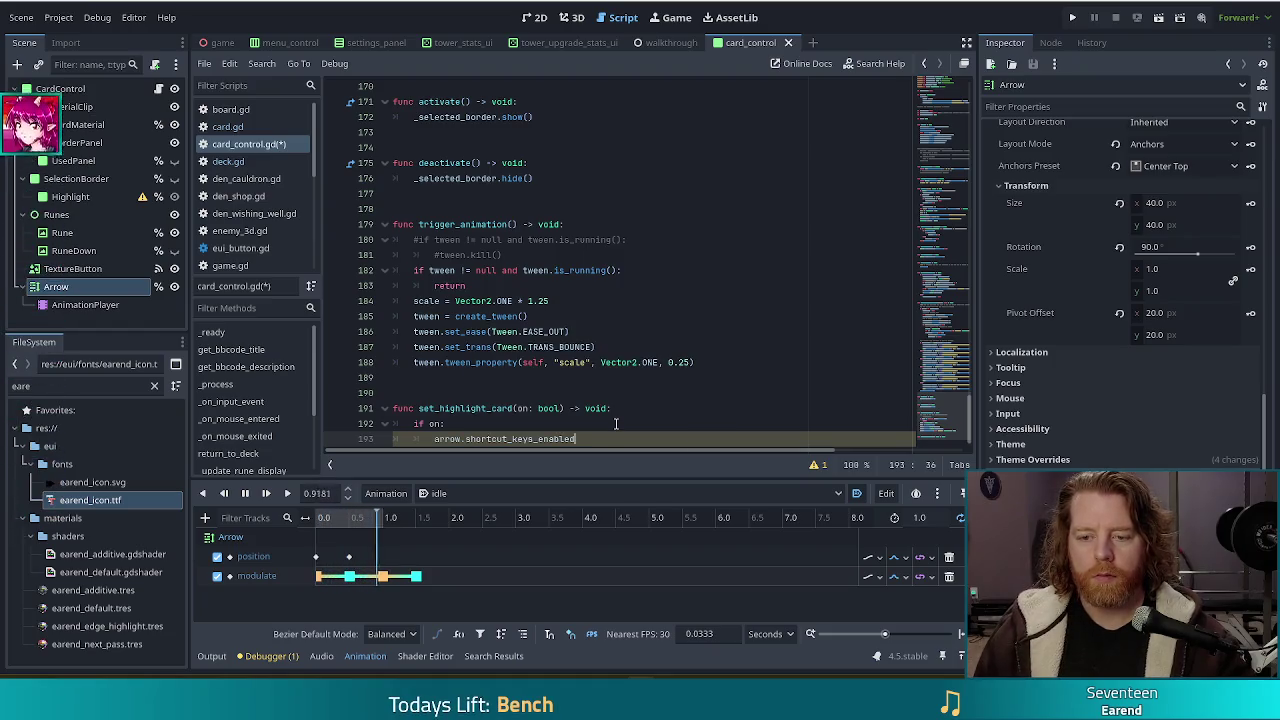
{"action": "key", "text": "ctrl+shift+Left"}
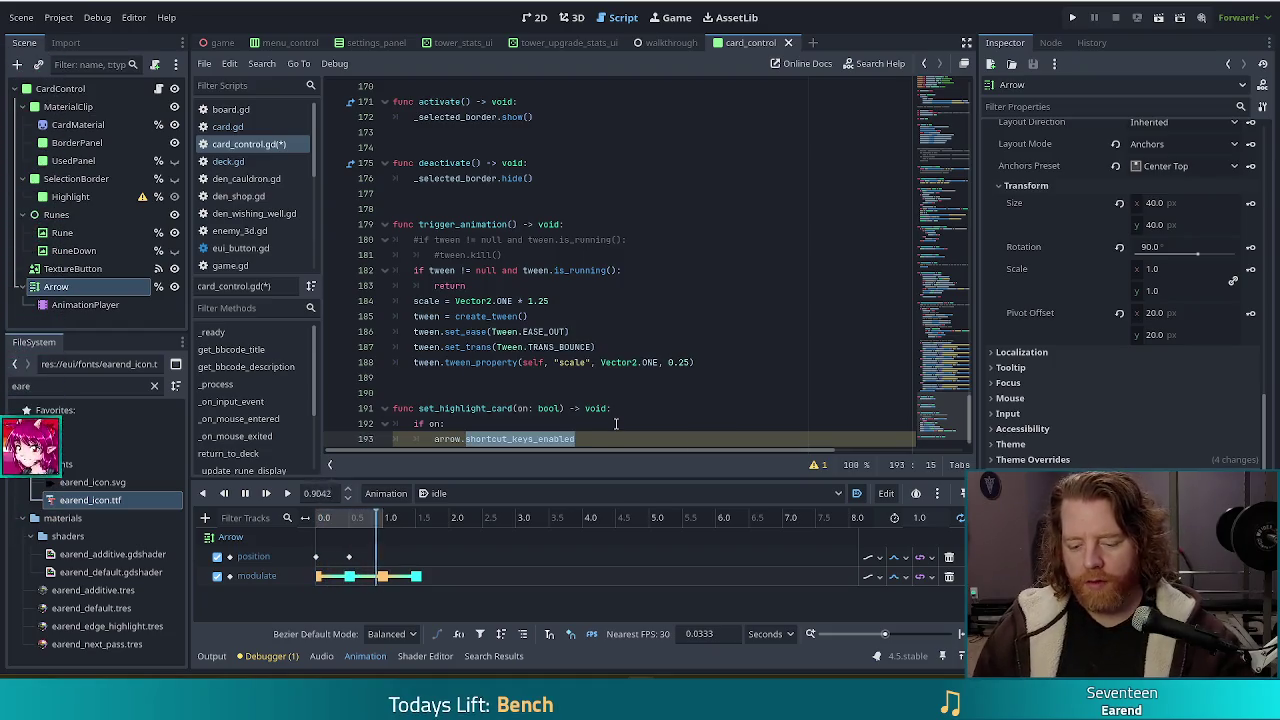
{"action": "type", "text": "show()"}
{"action": "key", "text": "Return"}
{"action": "key", "text": "BackSpace"}
{"action": "type", "text": "else:"}
{"action": "key", "text": "Return"}
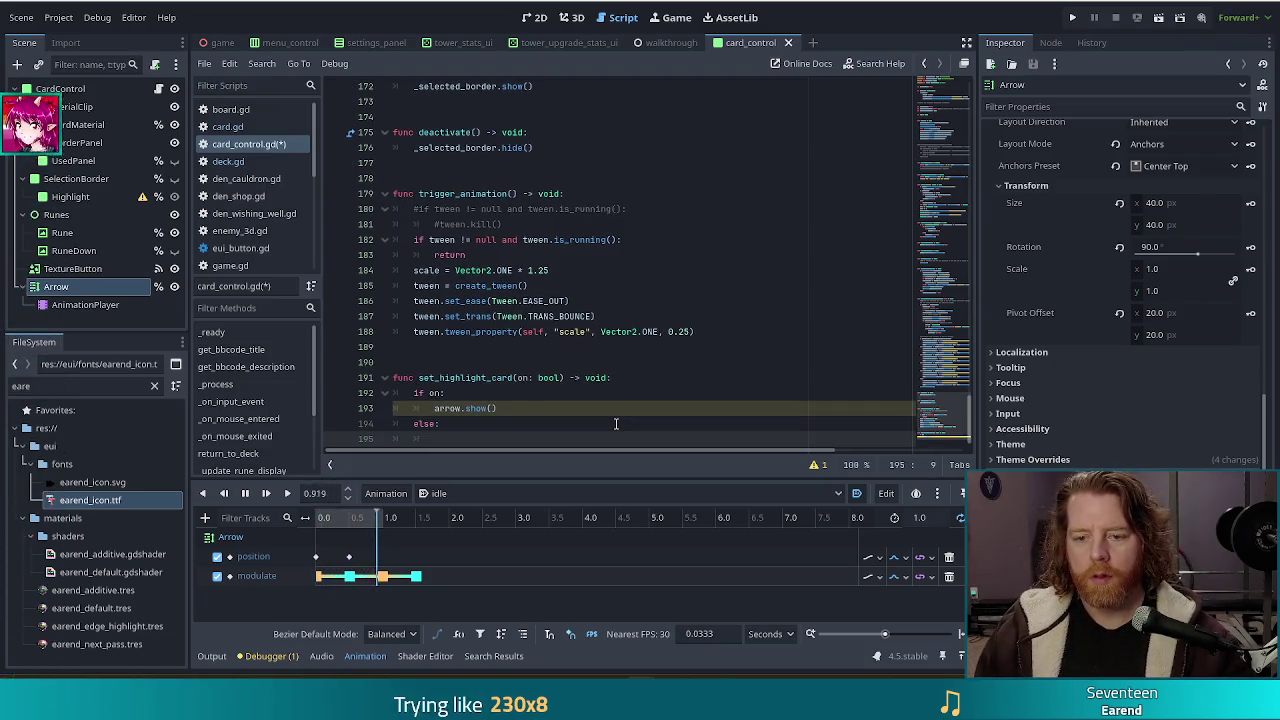
{"action": "type", "text": "arrow"}
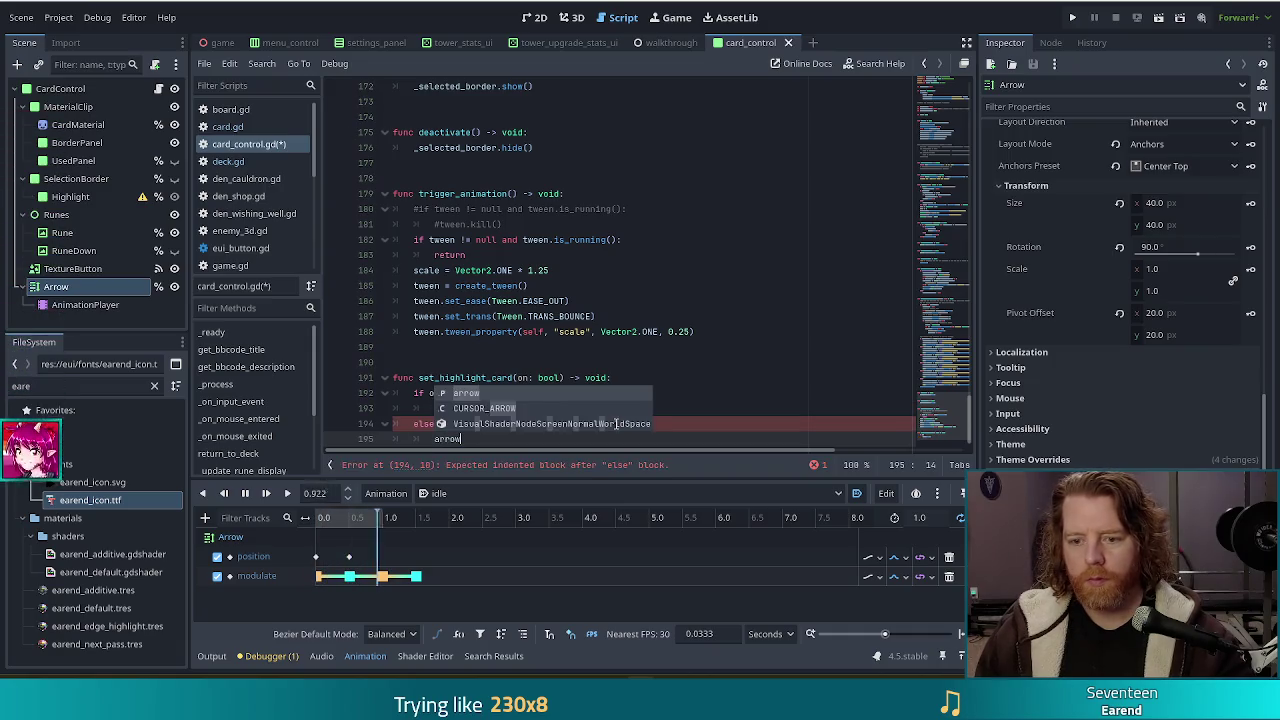
{"action": "type", "text": ".hi"}
{"action": "key", "text": "Return"}
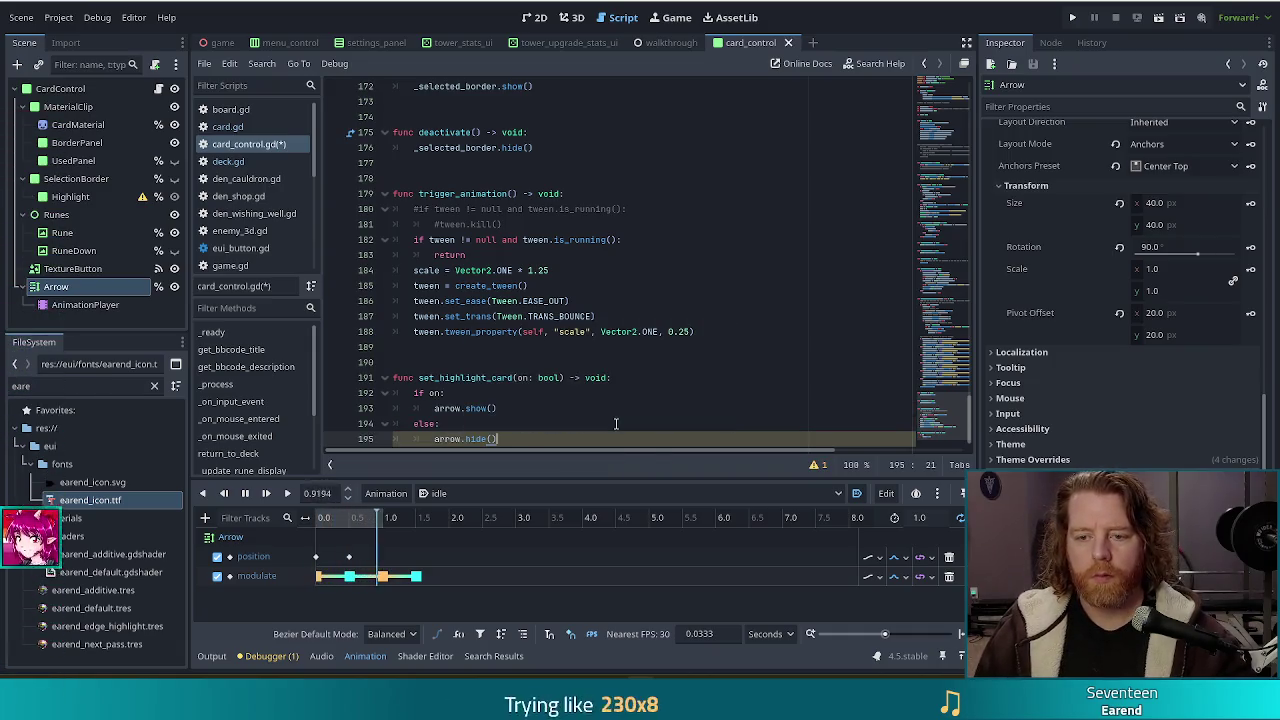
- Review the new function and switch to the walkthrough scene
{"action": "left_click", "coordinate": [580, 362]}
{"action": "scroll", "coordinate": [531, 270], "scroll_direction": "down", "scroll_amount": 1}
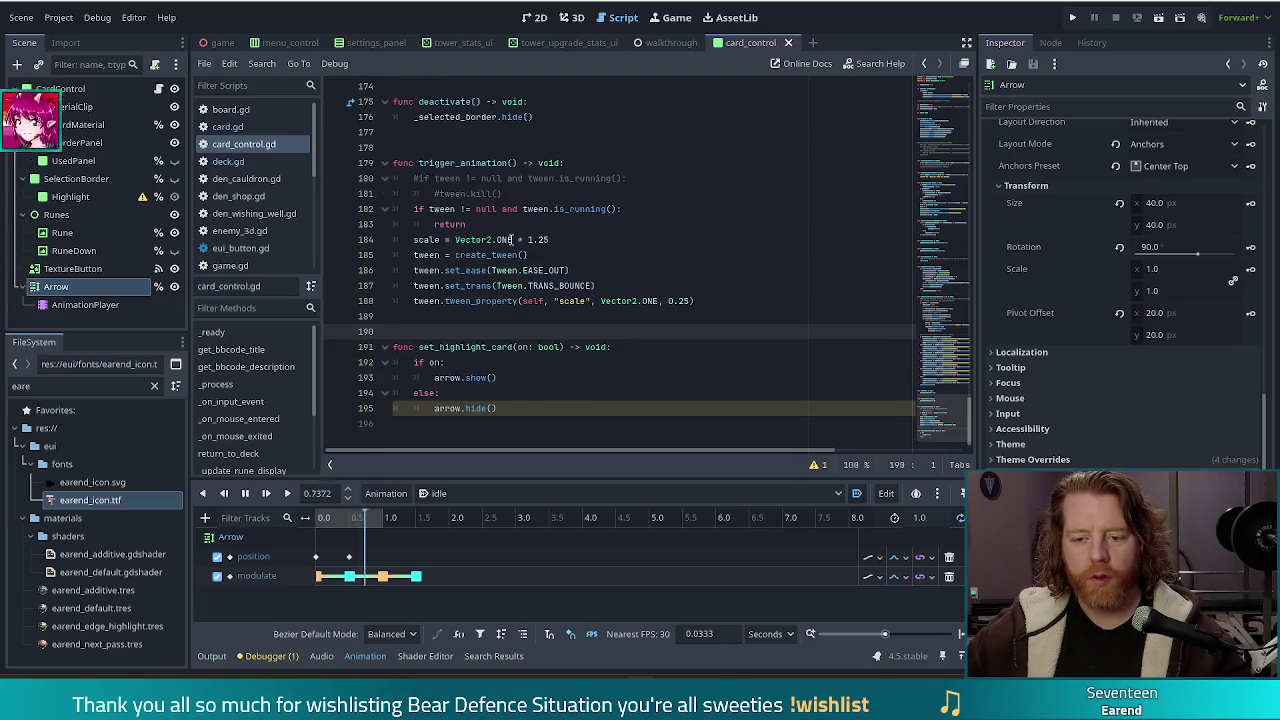
{"action": "left_click", "coordinate": [560, 372]}
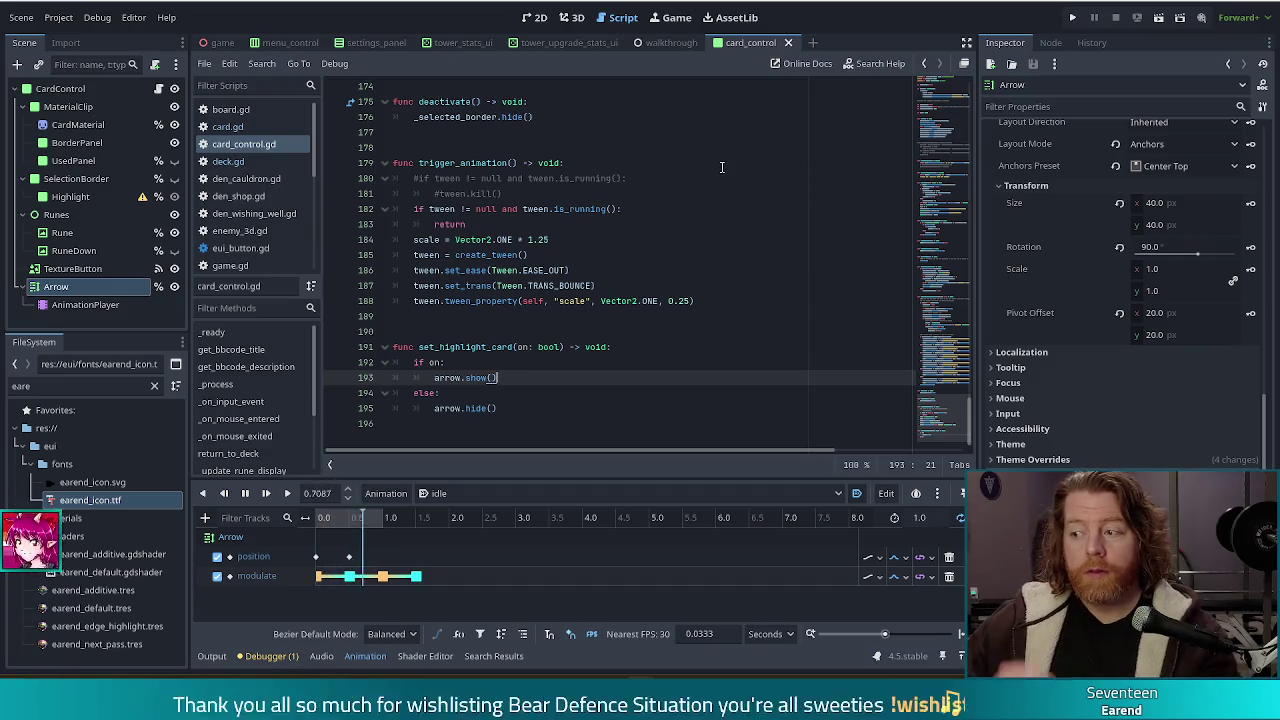
{"action": "left_click", "coordinate": [670, 43]}
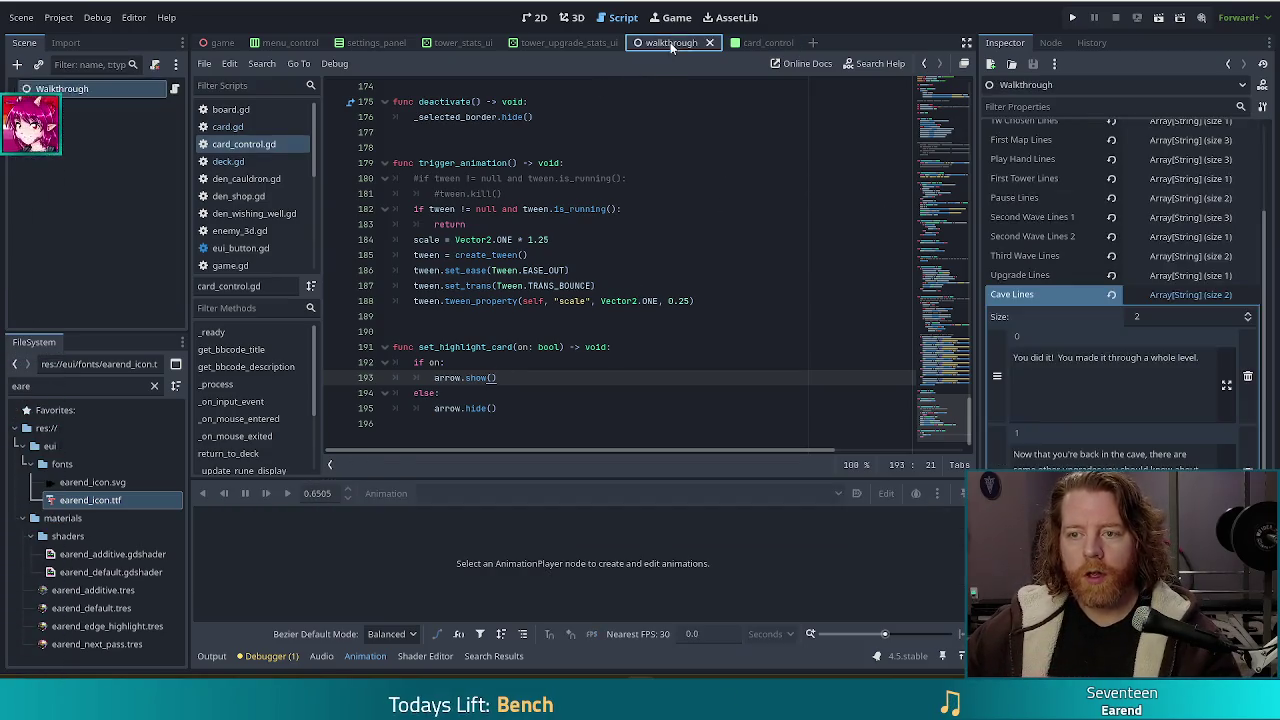
- Look over card_control.gd, then open walkthrough.gd in the script editor
{"action": "left_click", "coordinate": [580, 240]}
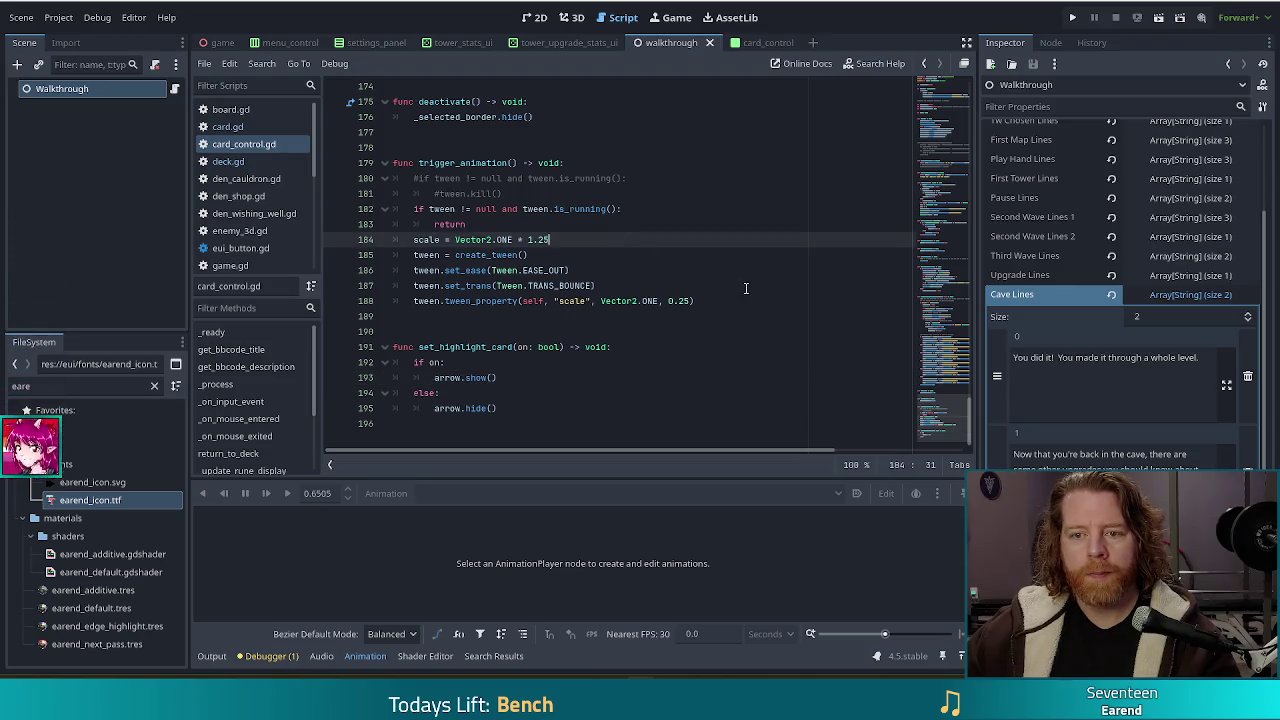
{"action": "scroll", "coordinate": [750, 288], "scroll_direction": "up", "scroll_amount": 8}
{"action": "scroll", "coordinate": [750, 288], "scroll_direction": "up", "scroll_amount": 7}
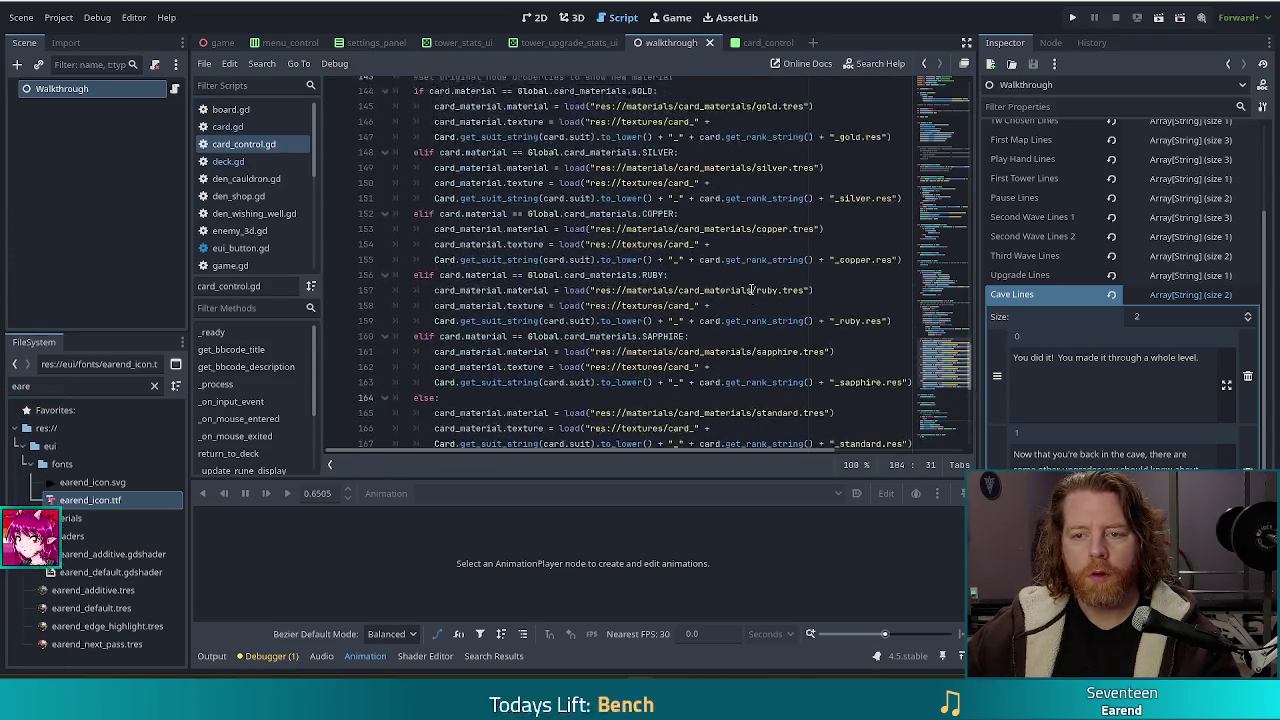
{"action": "scroll", "coordinate": [757, 285], "scroll_direction": "down", "scroll_amount": 4}
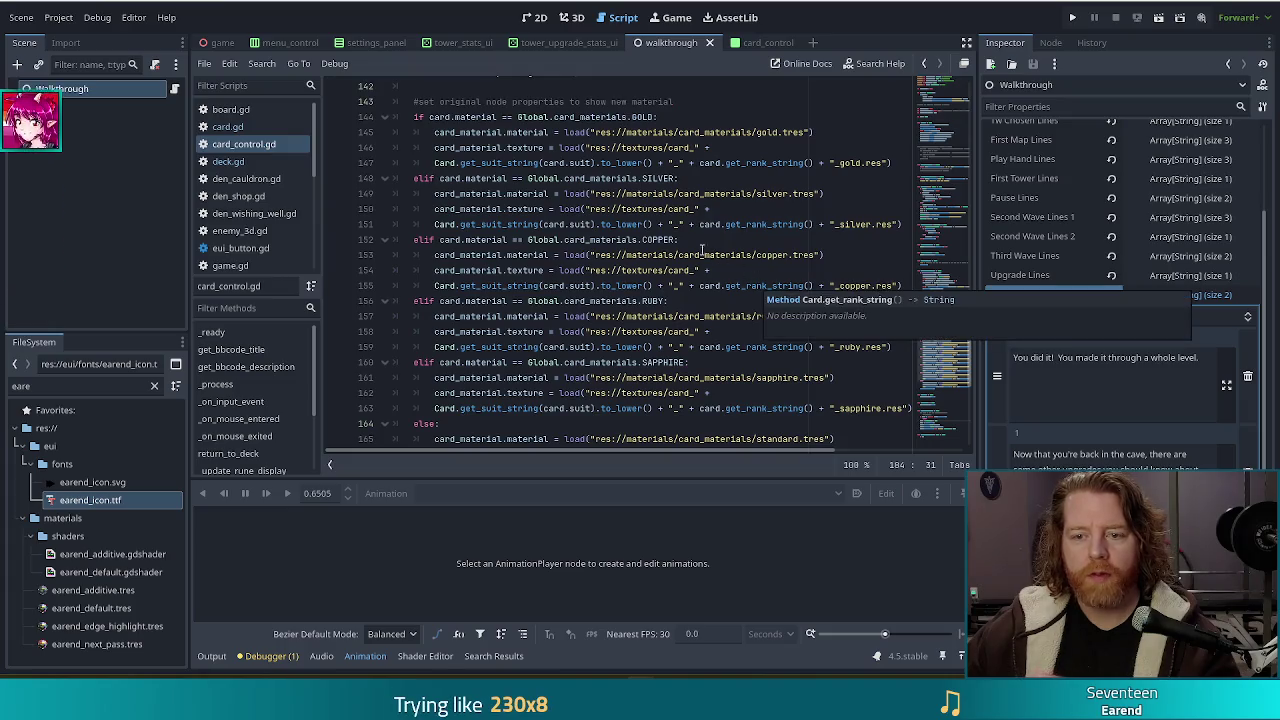
{"action": "left_click", "coordinate": [630, 316]}
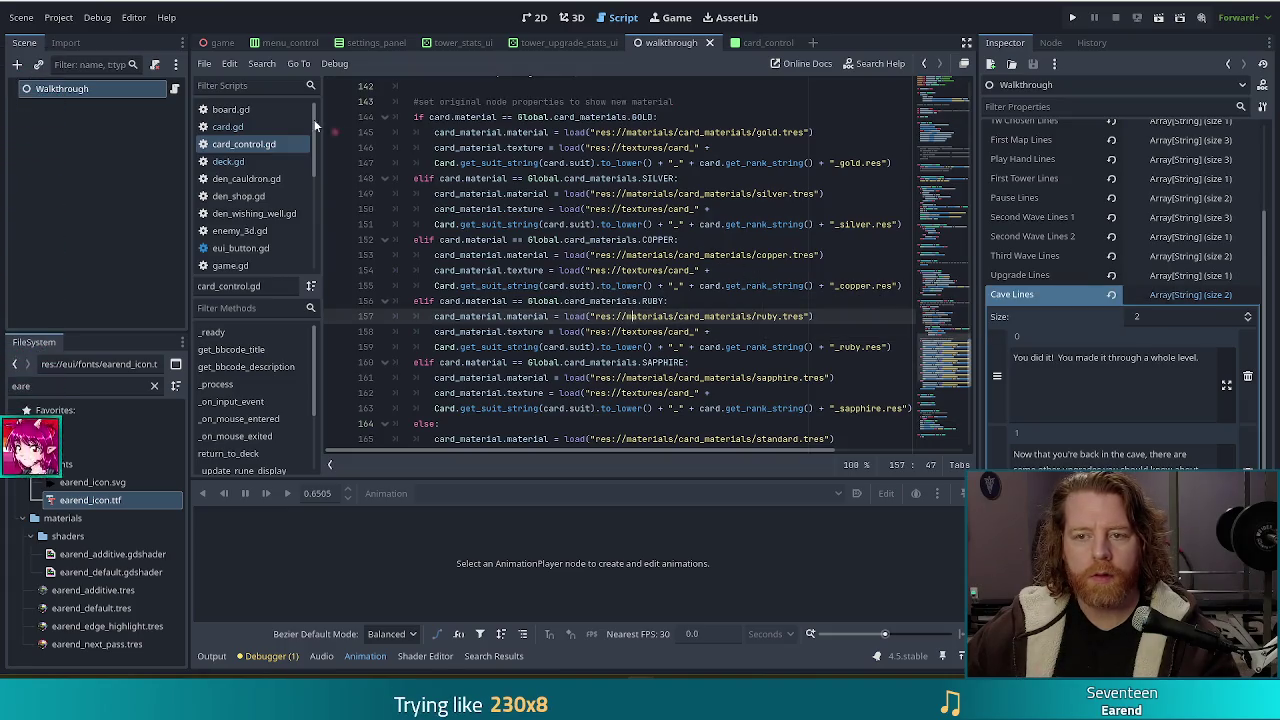
{"action": "left_click", "coordinate": [175, 89]}
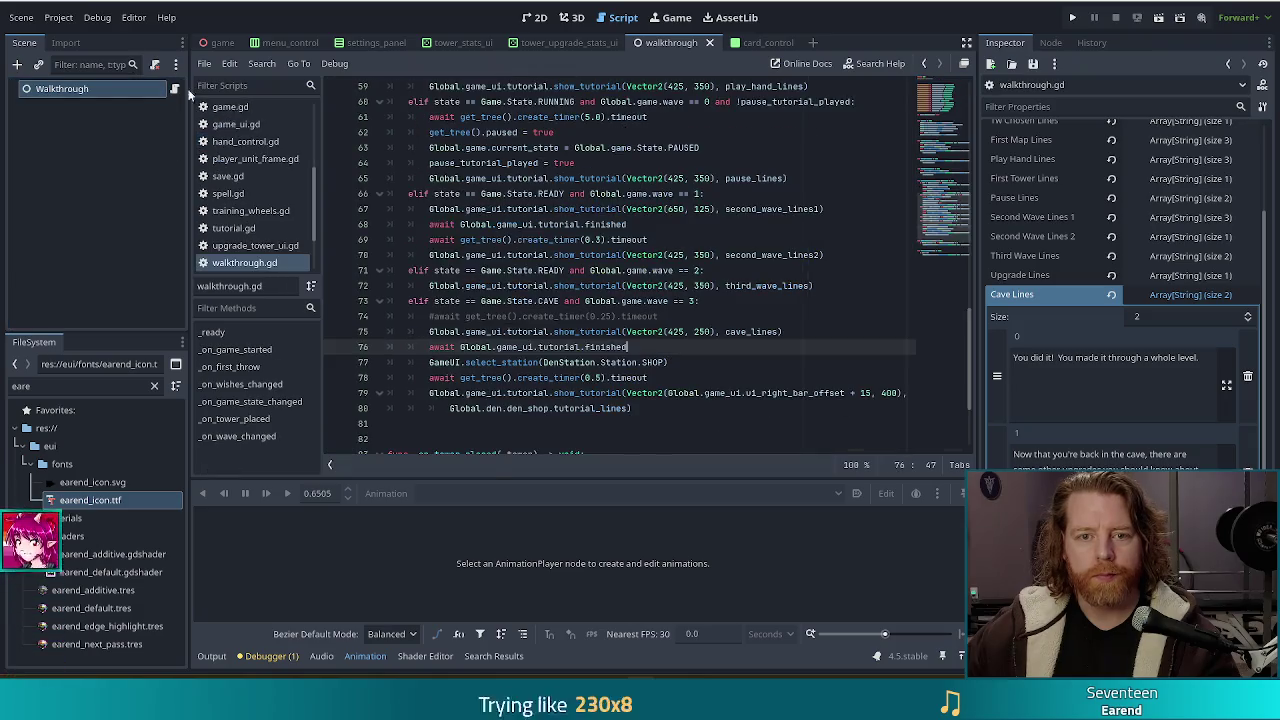
- Locate the wave-0 play_hand_lines tutorial call and expand the Play Hand Lines array in the Inspector
{"action": "left_click", "coordinate": [636, 270]}
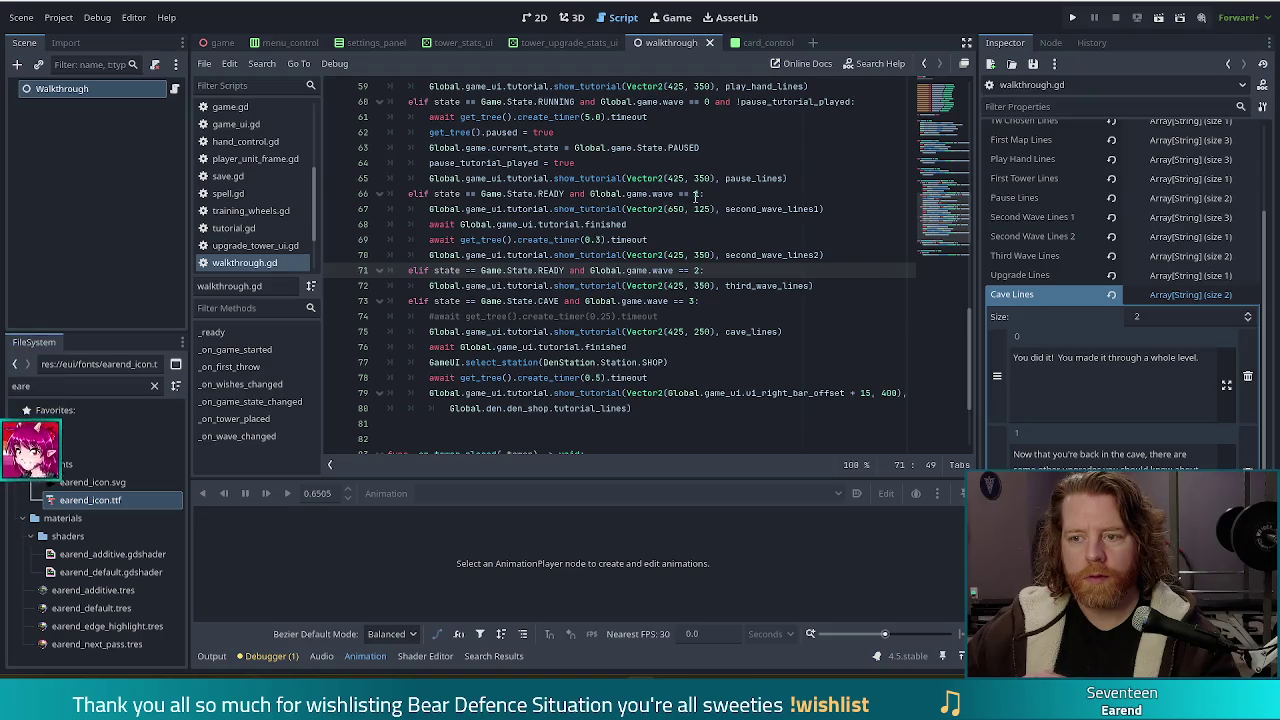
{"action": "left_click", "coordinate": [759, 193]}
{"action": "left_click", "coordinate": [732, 162]}
{"action": "scroll", "coordinate": [749, 157], "scroll_direction": "up", "scroll_amount": 2}
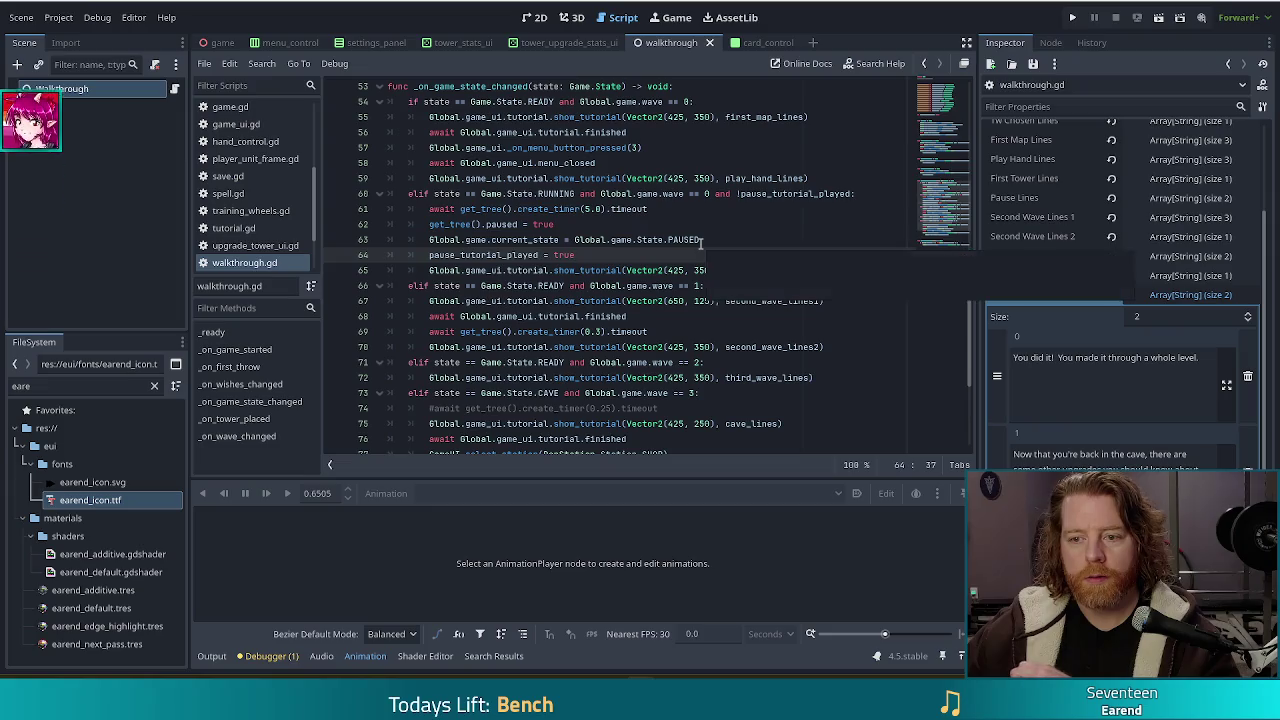
{"action": "scroll", "coordinate": [619, 190], "scroll_direction": "up", "scroll_amount": 1}
{"action": "scroll", "coordinate": [619, 190], "scroll_direction": "up", "scroll_amount": 2}
{"action": "left_click", "coordinate": [650, 225]}
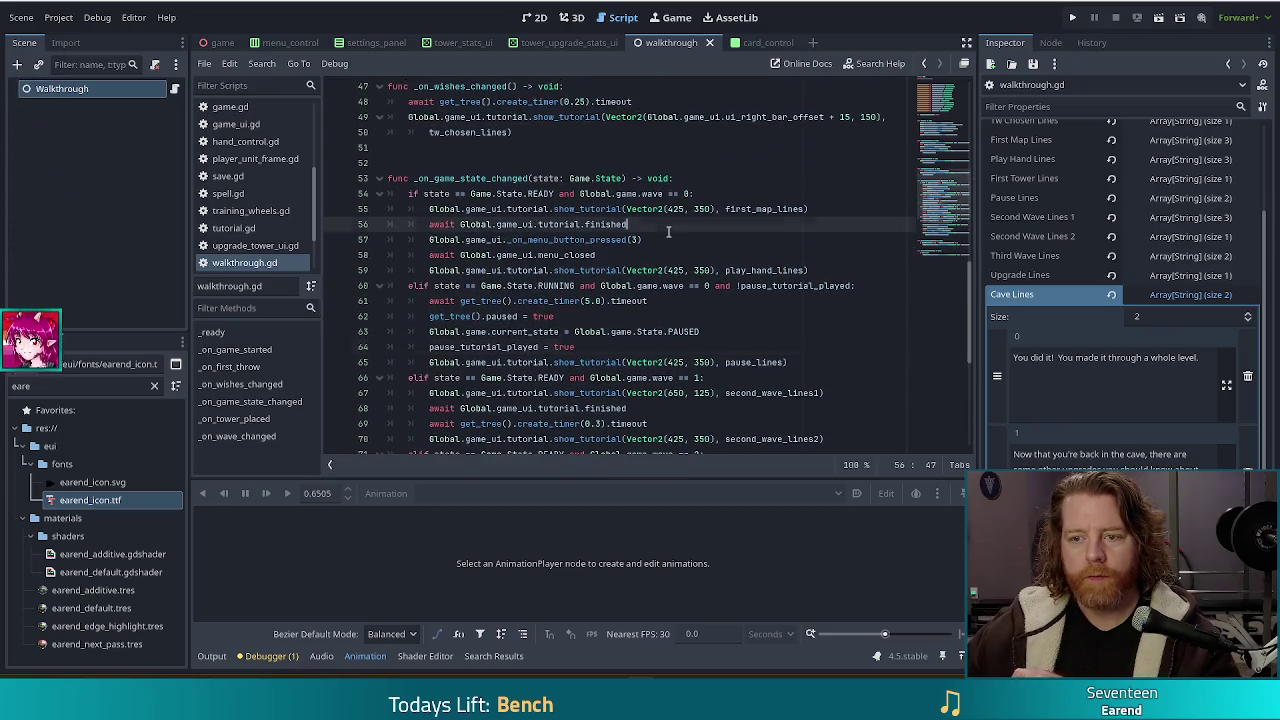
{"action": "left_click", "coordinate": [638, 254]}
{"action": "left_click", "coordinate": [840, 268]}
{"action": "left_click", "coordinate": [766, 270]}
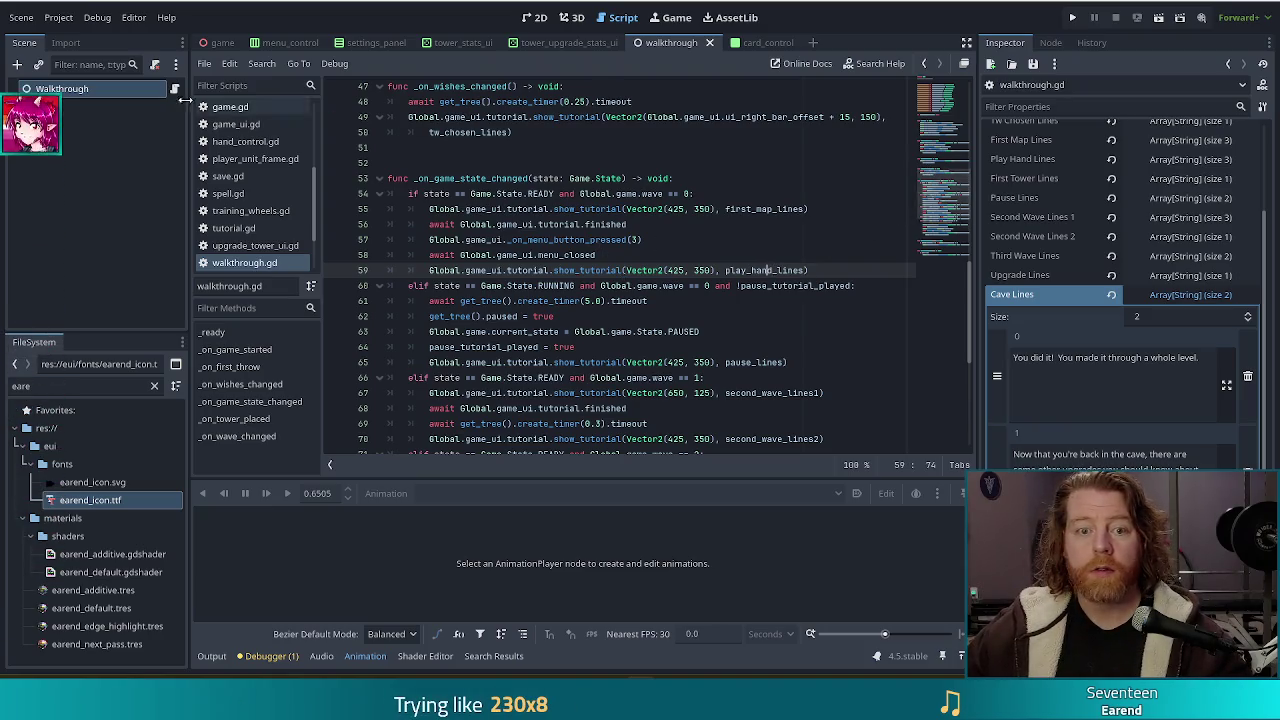
{"action": "left_click", "coordinate": [1136, 161]}
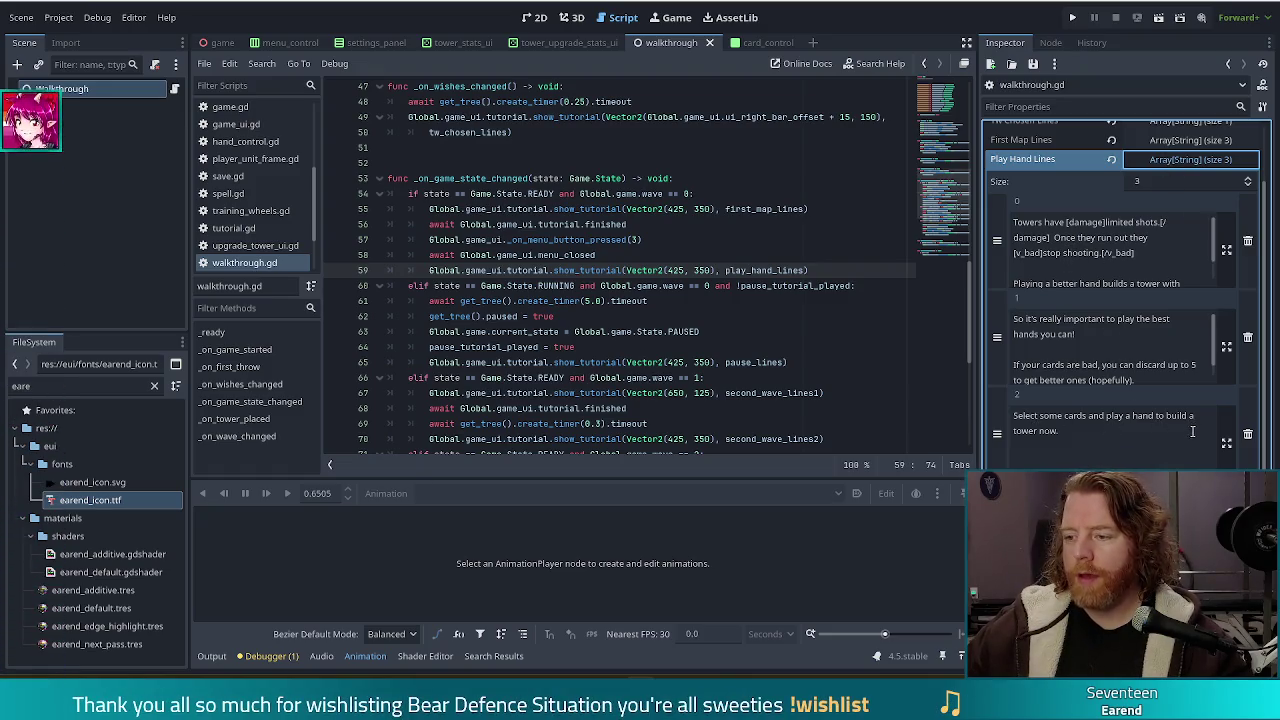
{"action": "left_click", "coordinate": [852, 275]}
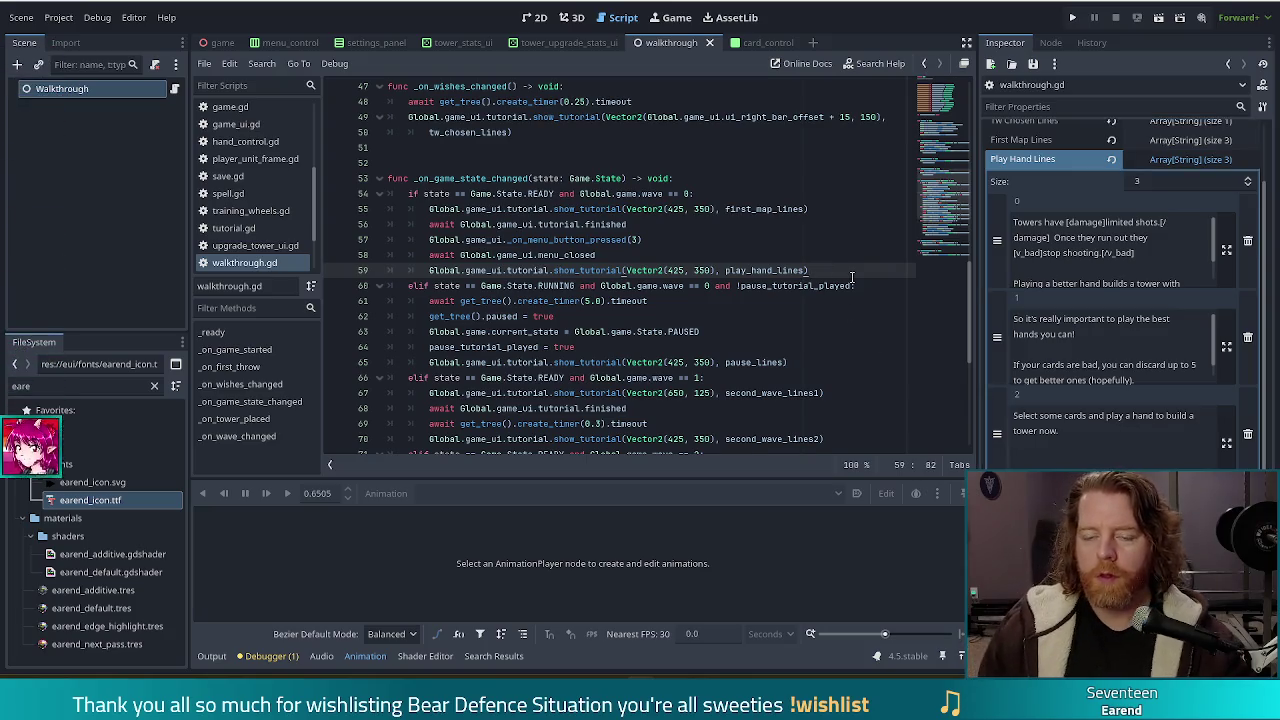
- Add 'await Global.game_ui.tutorial.finished' after line 59 and start the next line
{"action": "key", "text": "Return"}
{"action": "type", "text": "await"}
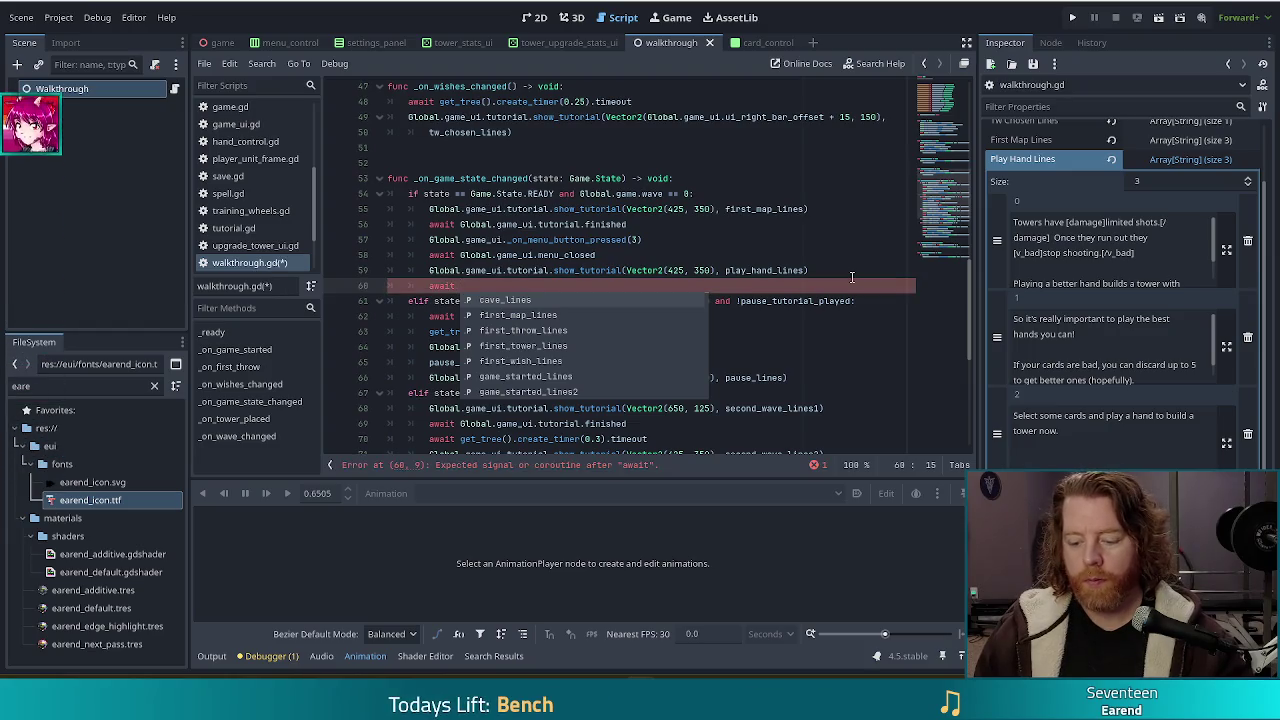
{"action": "type", "text": " Global.game"}
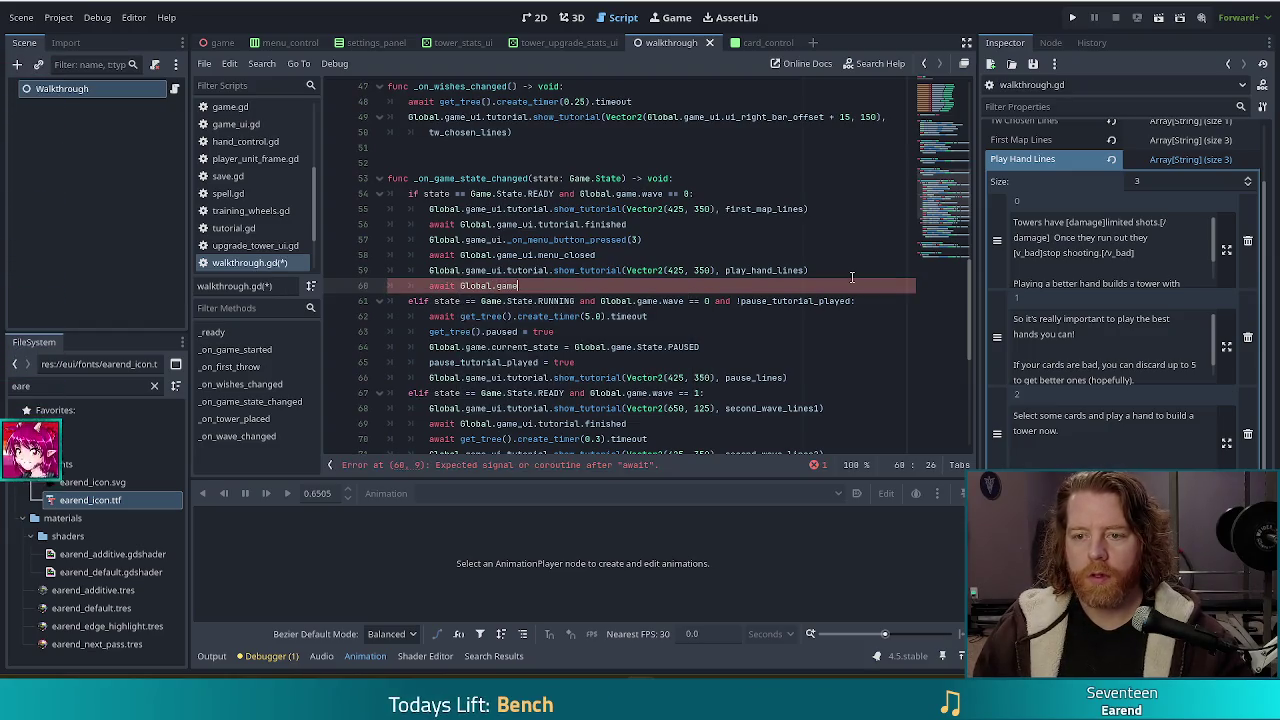
{"action": "key", "text": "Escape"}
{"action": "key", "text": "Return"}
{"action": "key", "text": "BackSpace"}
{"action": "key", "text": "BackSpace"}
{"action": "key", "text": "Delete"}
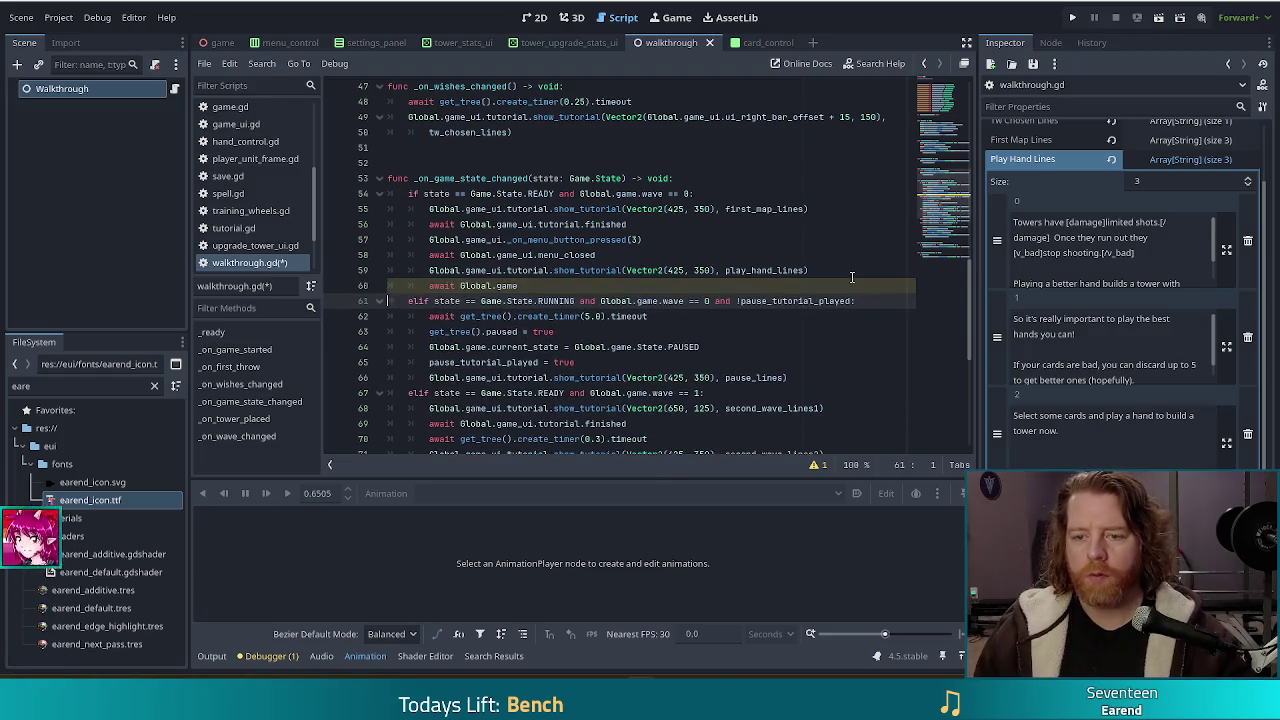
{"action": "key", "text": "BackSpace"}
{"action": "key", "text": "BackSpace"}
{"action": "key", "text": "BackSpace"}
{"action": "type", "text": ".game"}
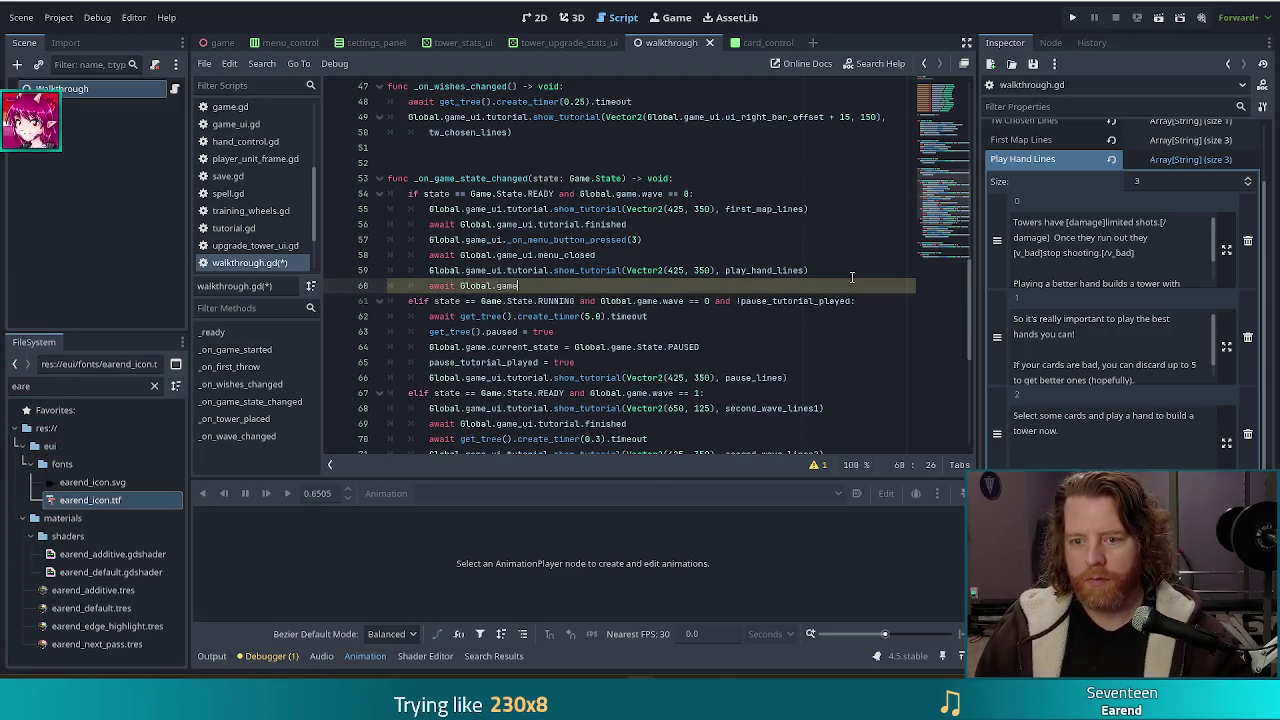
{"action": "type", "text": "_ui.tu"}
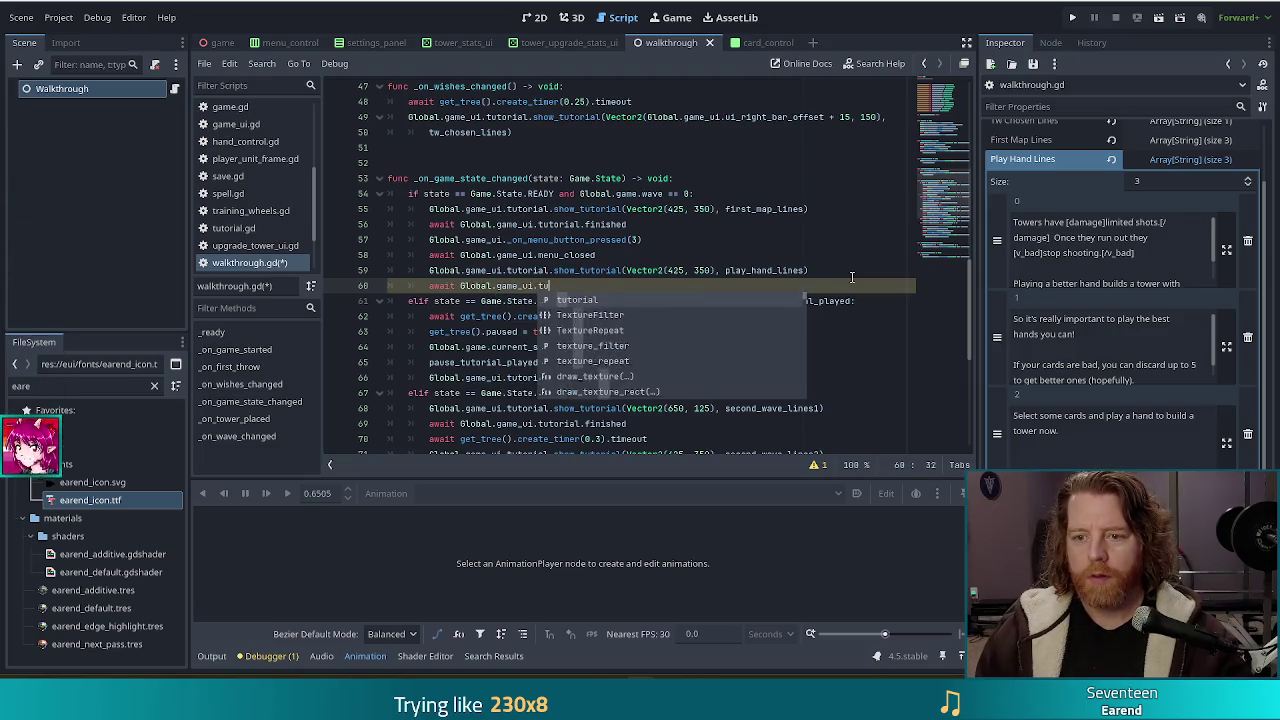
{"action": "type", "text": "torial.finished"}
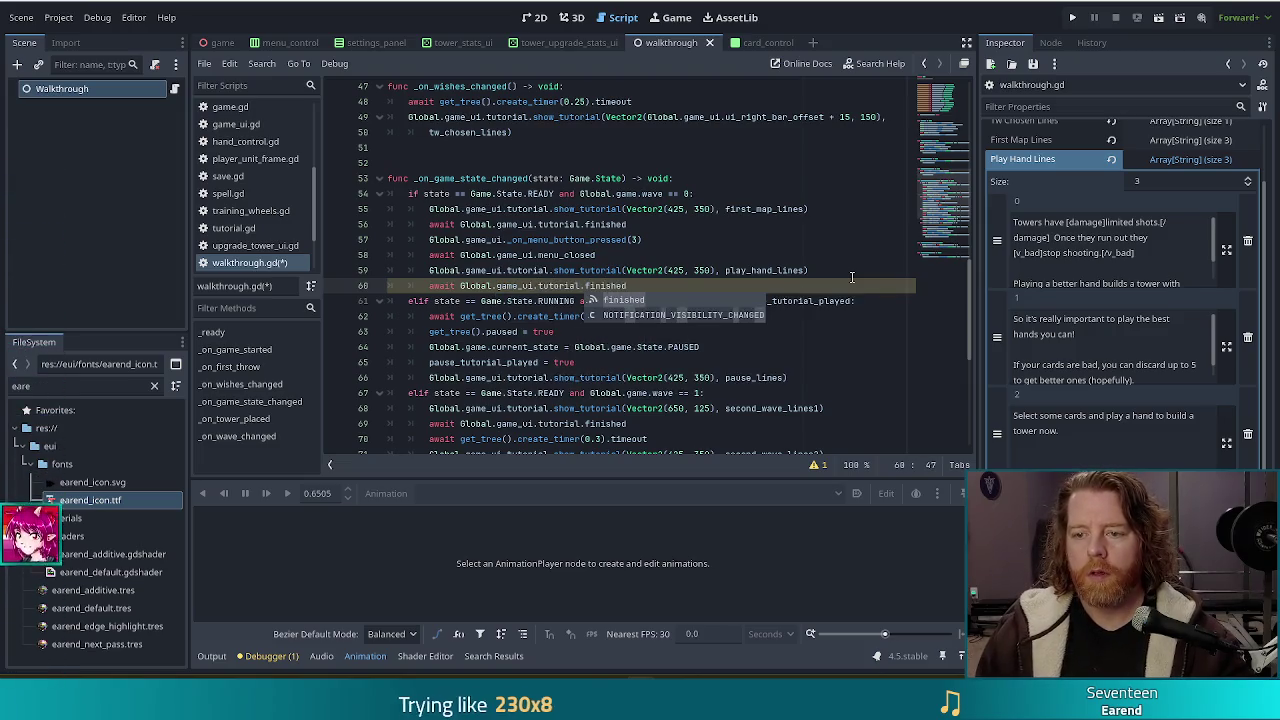
{"action": "key", "text": "Return"}
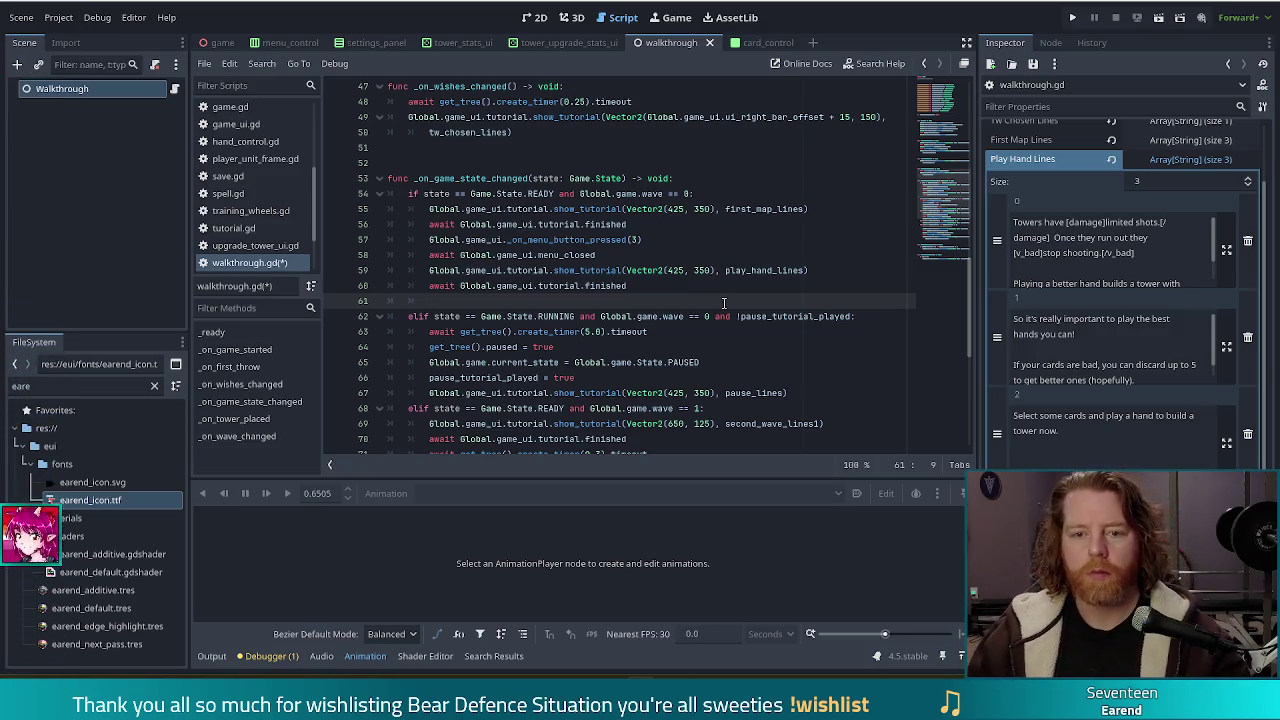
{"action": "type", "text": "G"}
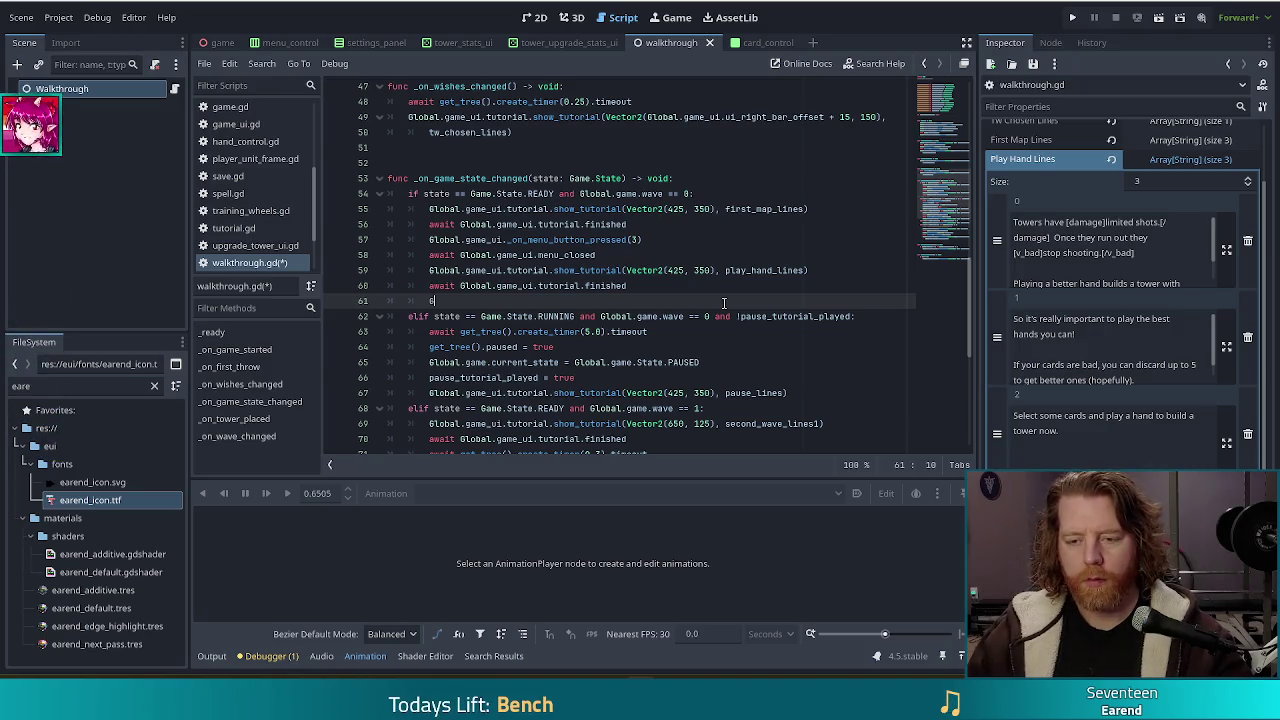
{"action": "type", "text": "lobal.game.ha"}
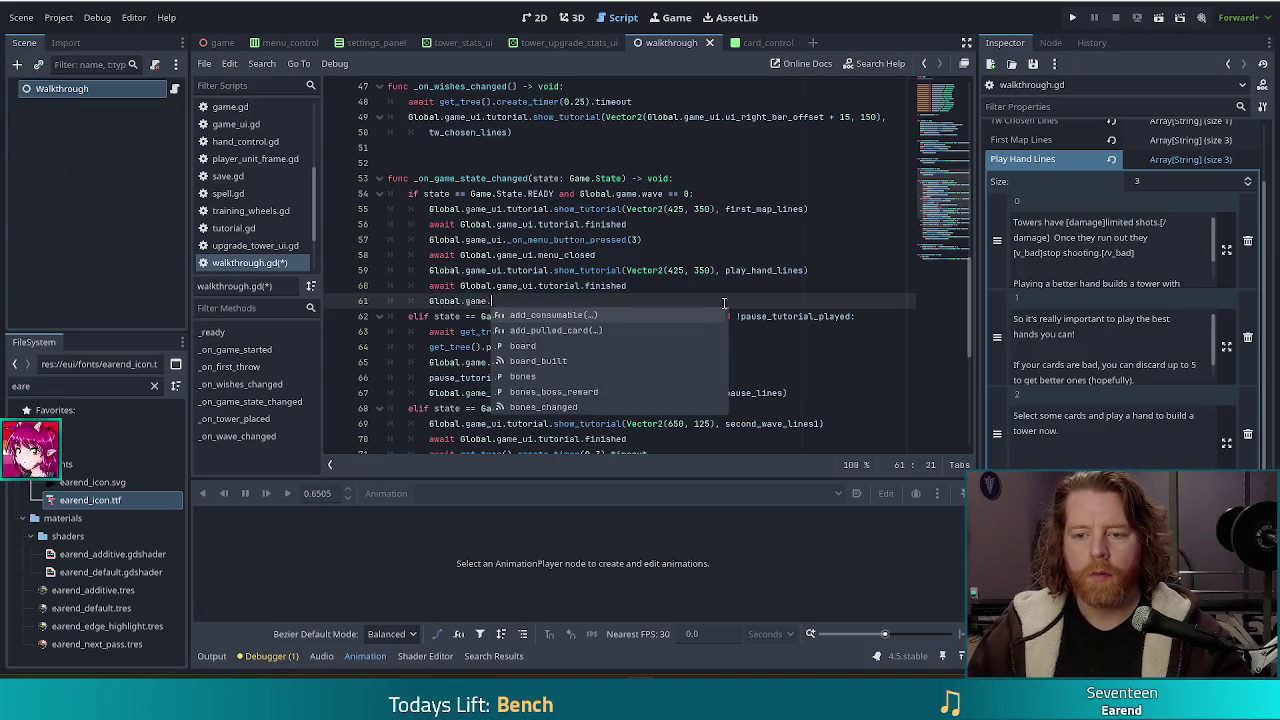
- Write the hand's get_card_resources() call on line 61, checking its definition in hand_control.gd
{"action": "key", "text": "Return"}
{"action": "type", "text": ".get"}
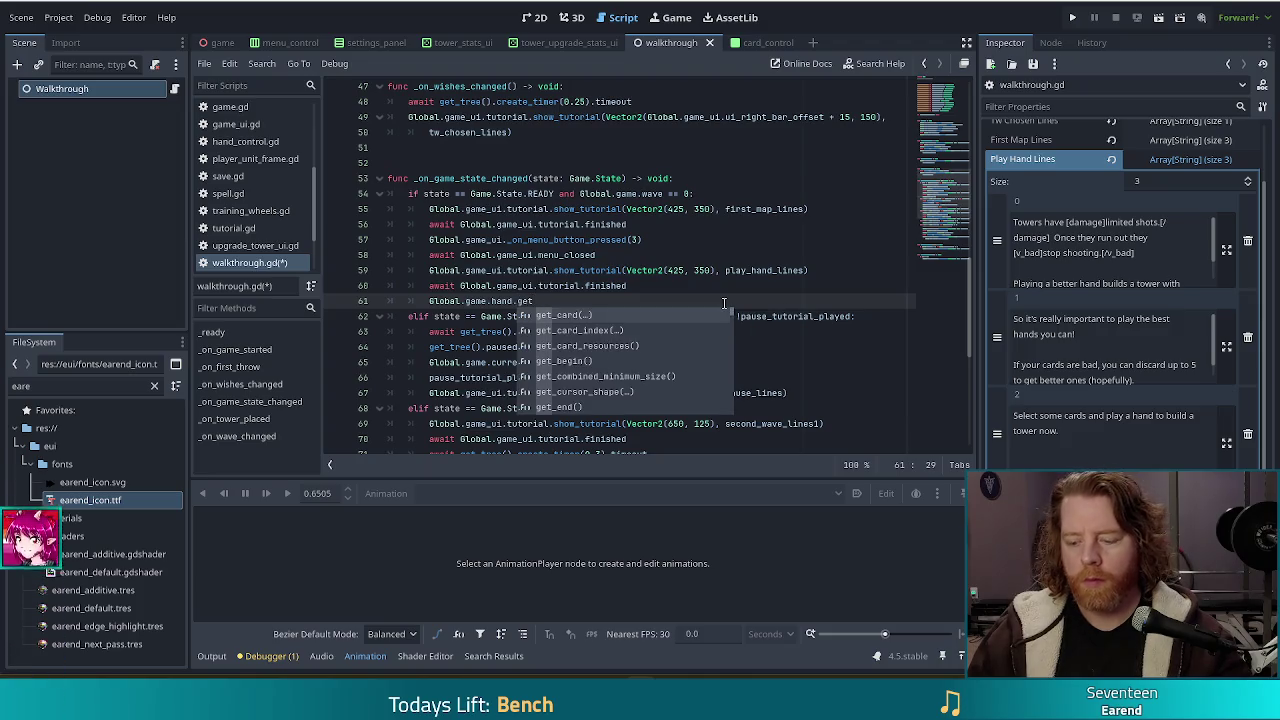
{"action": "key", "text": "Down"}
{"action": "key", "text": "Down"}
{"action": "key", "text": "Return"}
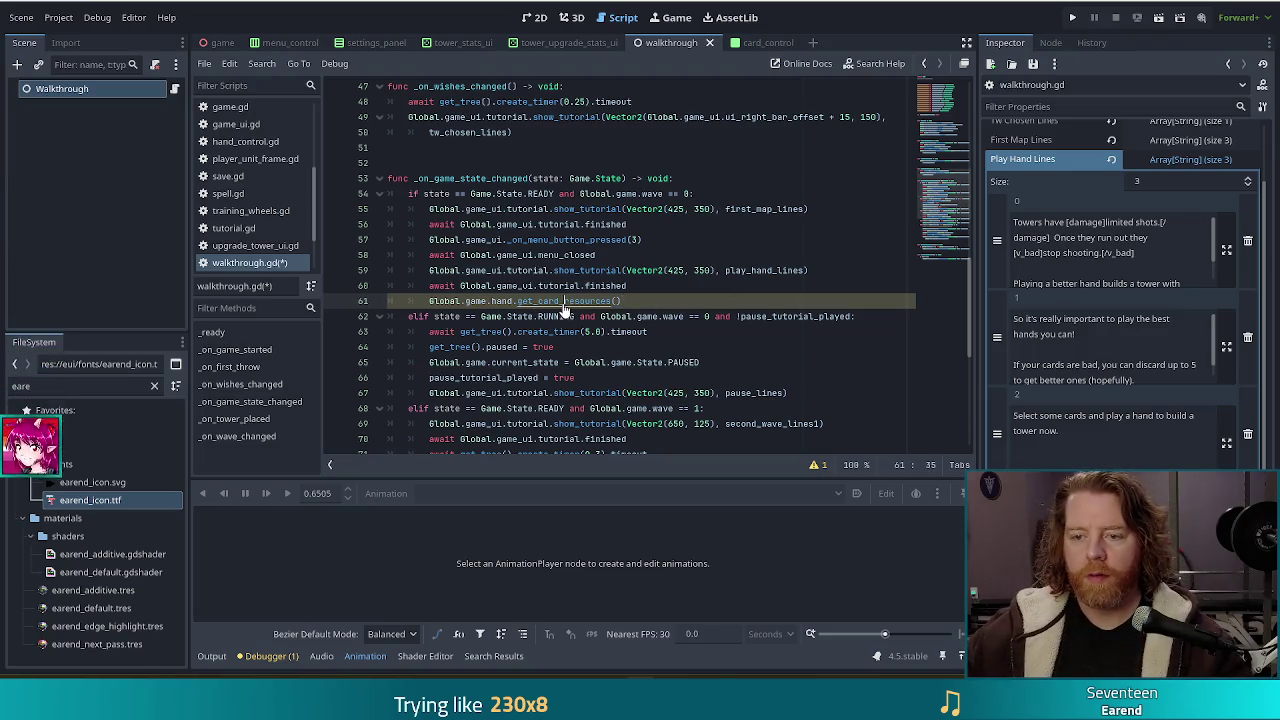
{"action": "left_click", "coordinate": [565, 301], "text": "ctrl"}
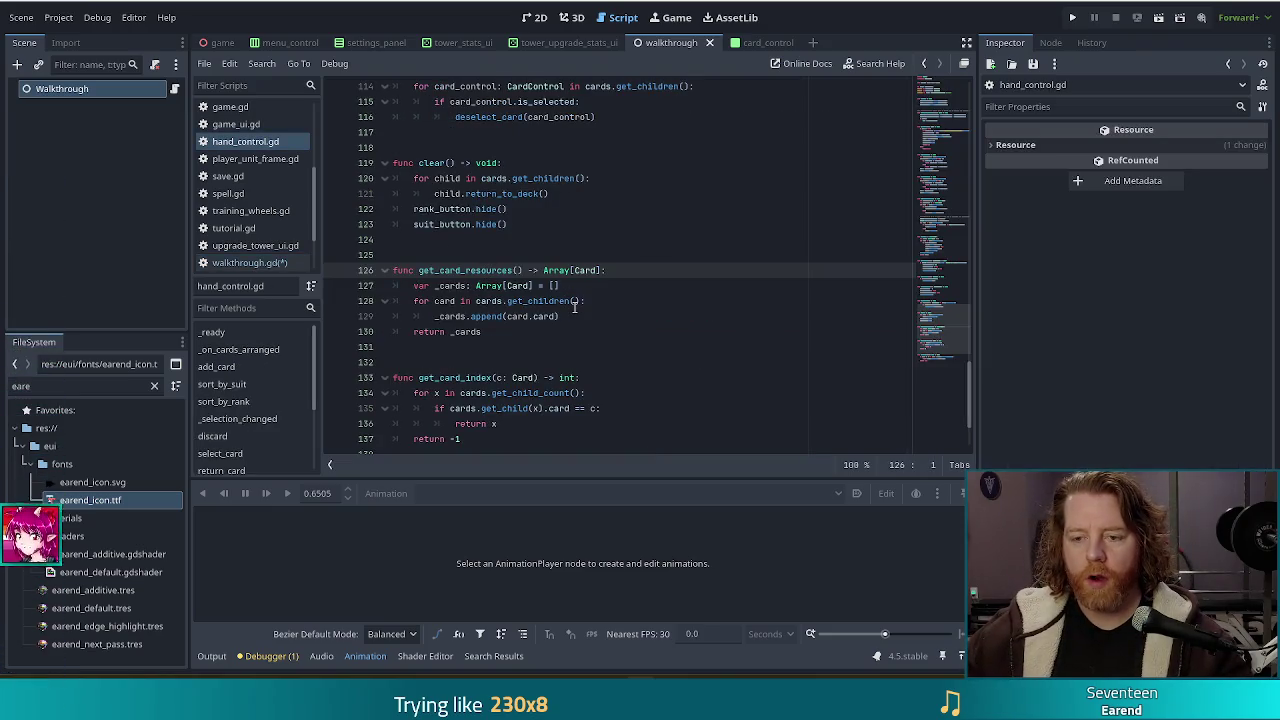
{"action": "scroll", "coordinate": [520, 290], "scroll_direction": "up", "scroll_amount": 10}
{"action": "scroll", "coordinate": [562, 312], "scroll_direction": "down", "scroll_amount": 5}
{"action": "key", "text": "alt+Left"}
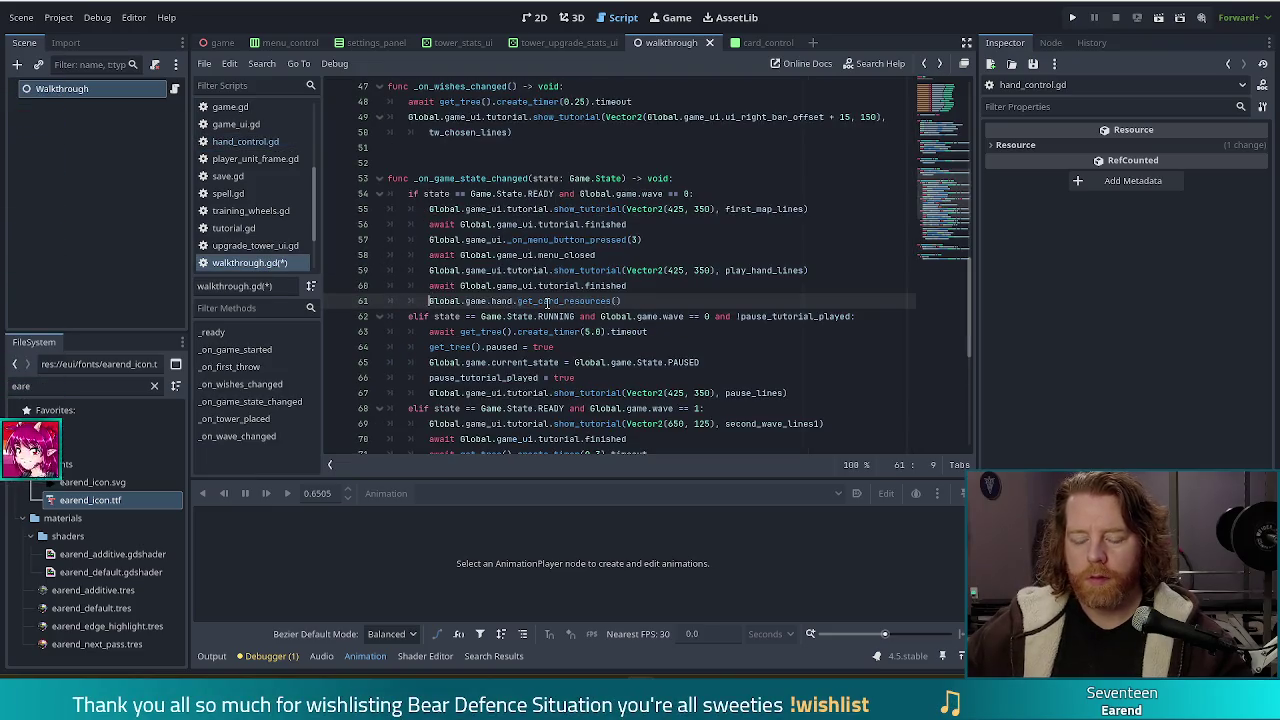
- Wrap that expression as the argument of 'var cards = Card.get_relevant_cards(...)'
{"action": "mouse_move", "coordinate": [547, 303]}
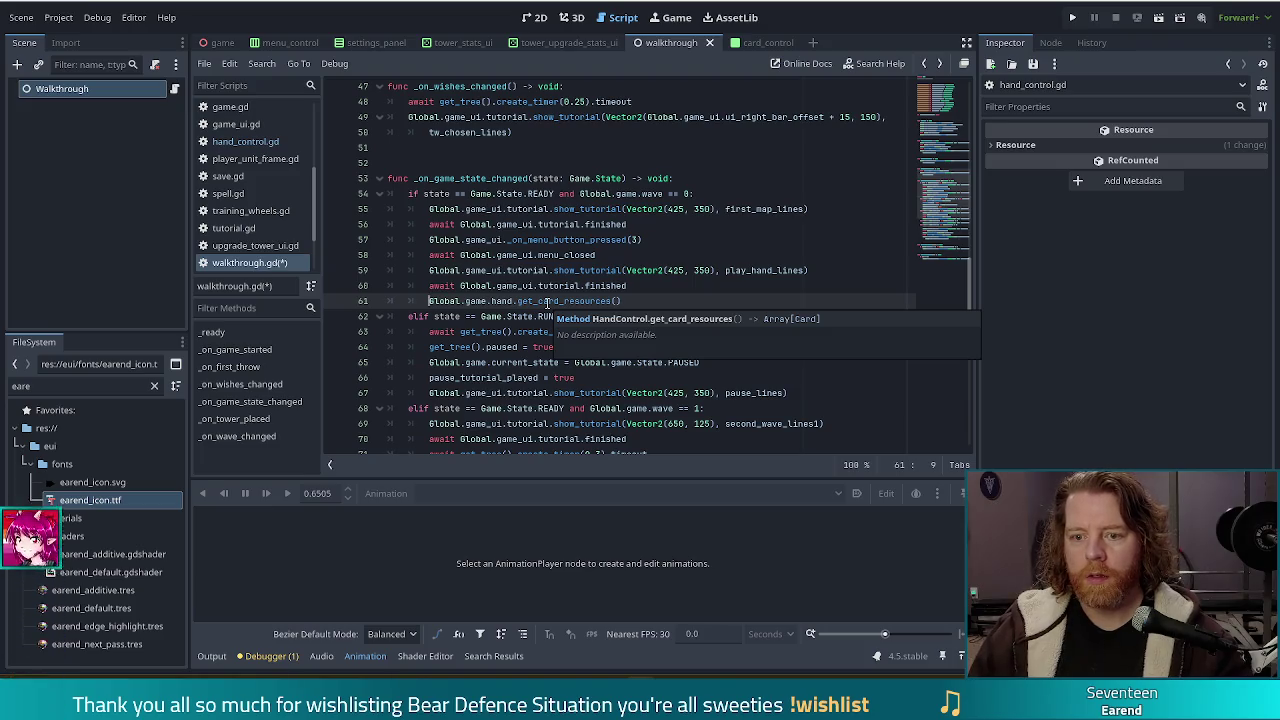
{"action": "type", "text": "var cards"}
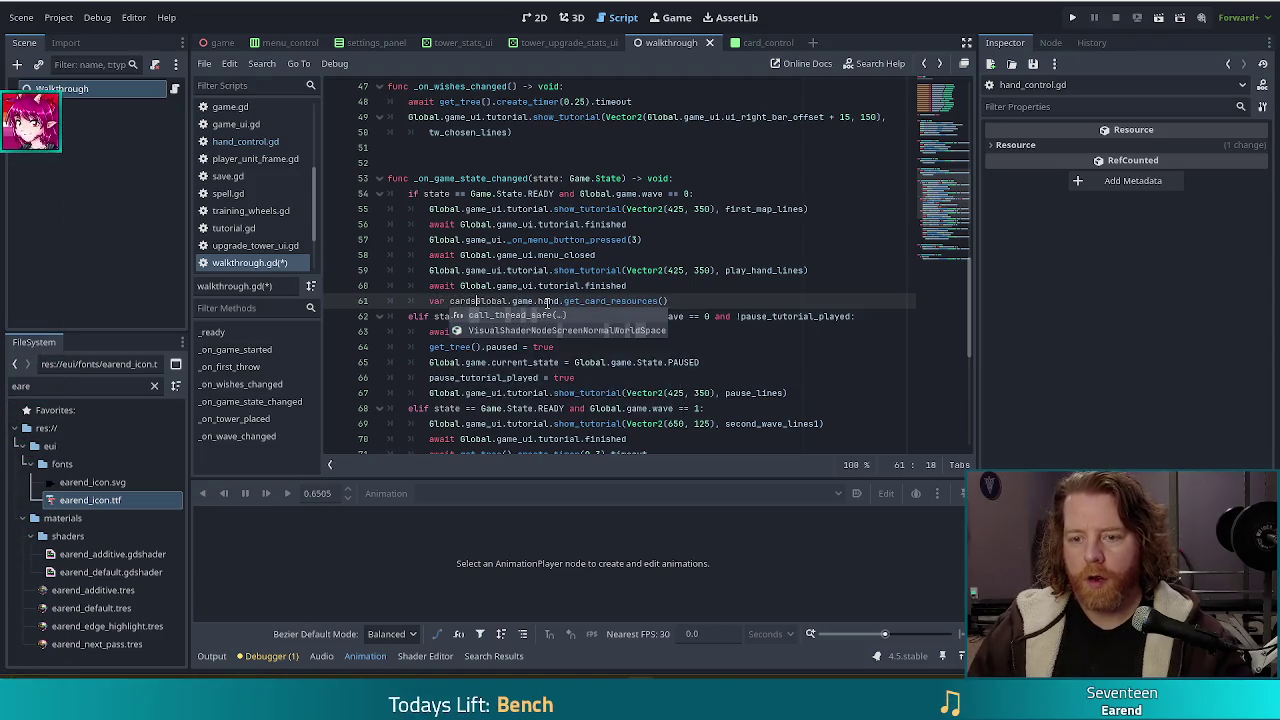
{"action": "type", "text": " = Card.get"}
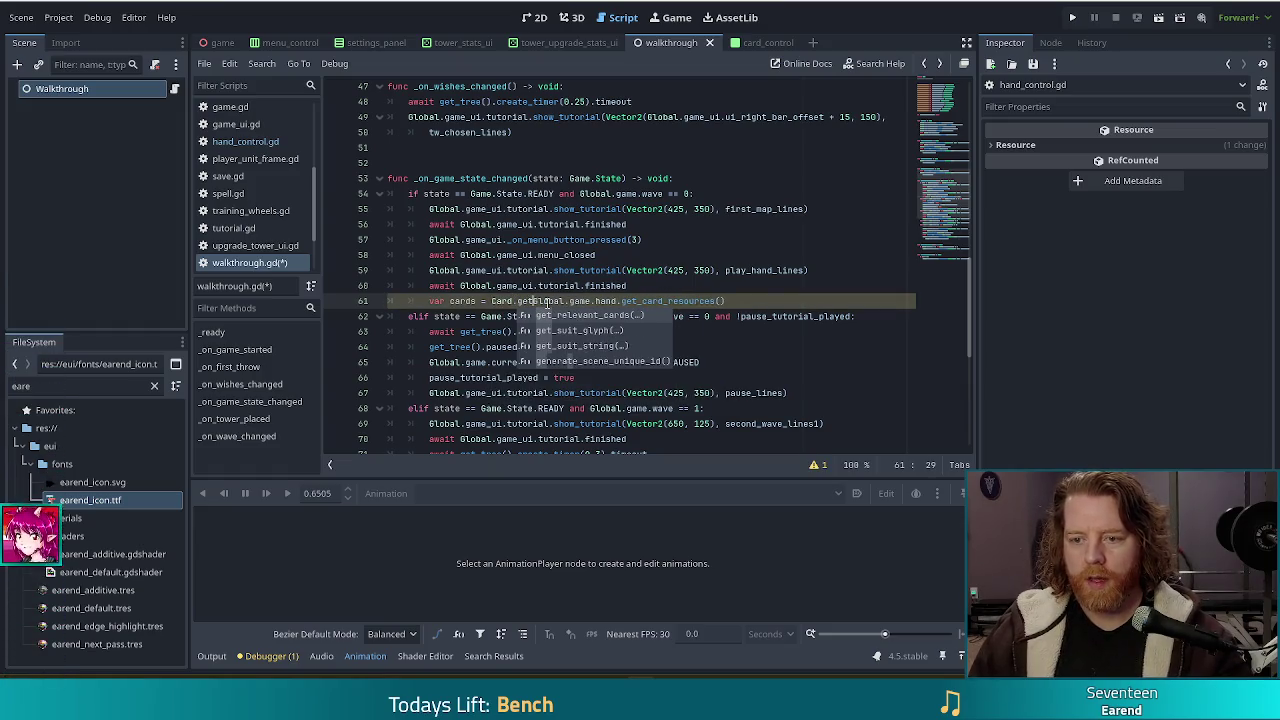
{"action": "key", "text": "Return"}
{"action": "key", "text": "Right"}
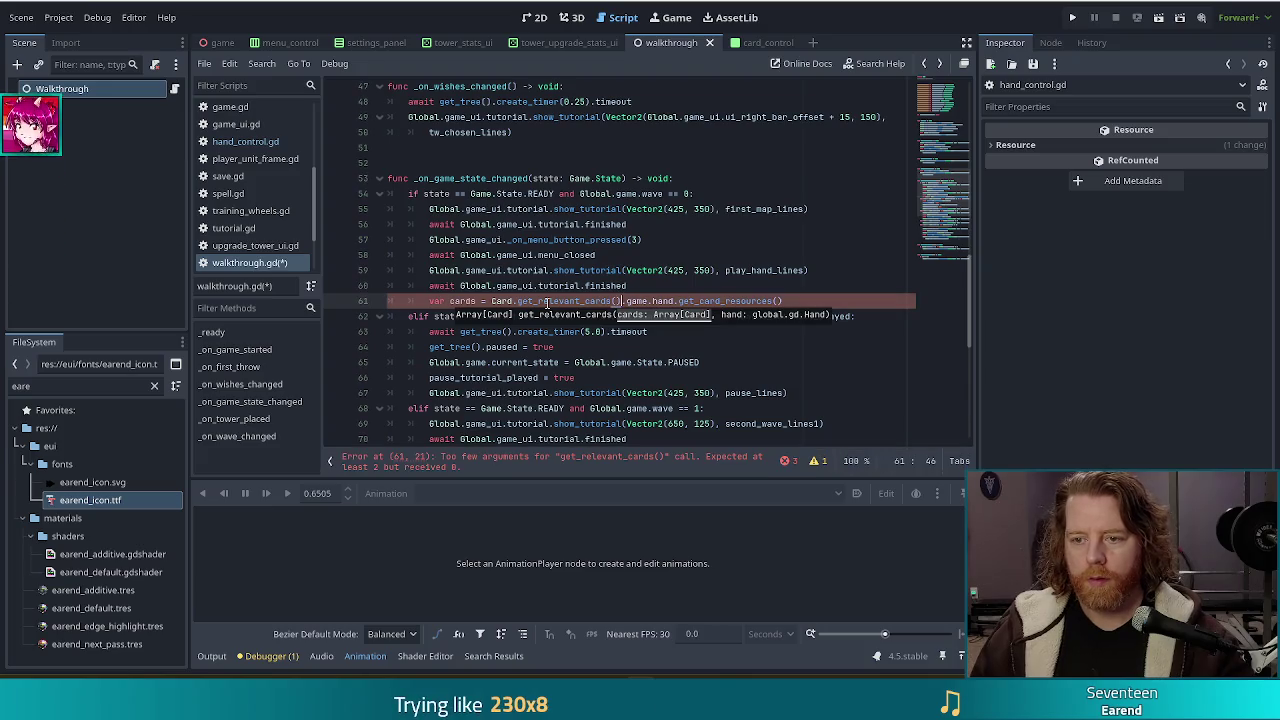
{"action": "key", "text": "shift+End"}
{"action": "key", "text": "ctrl+x"}
{"action": "key", "text": "ctrl+shift+Left"}
{"action": "key", "text": "ctrl+shift+Left"}
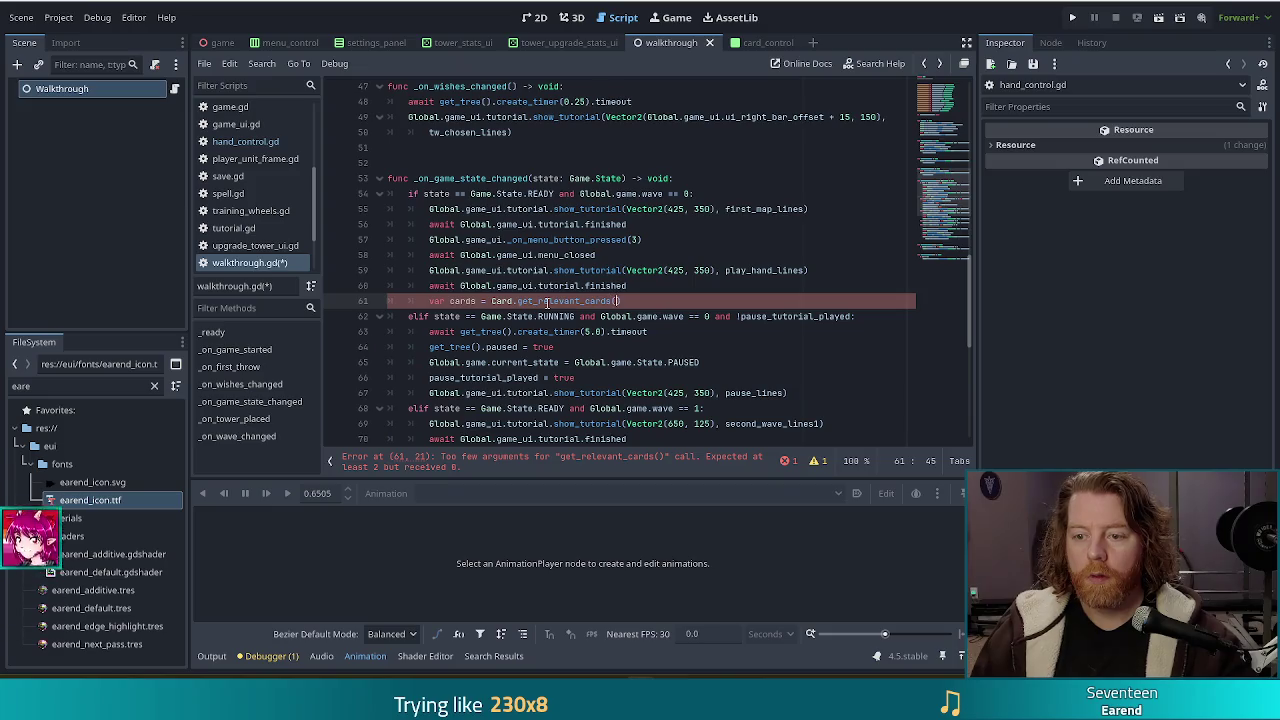
{"action": "key", "text": "ctrl+v"}
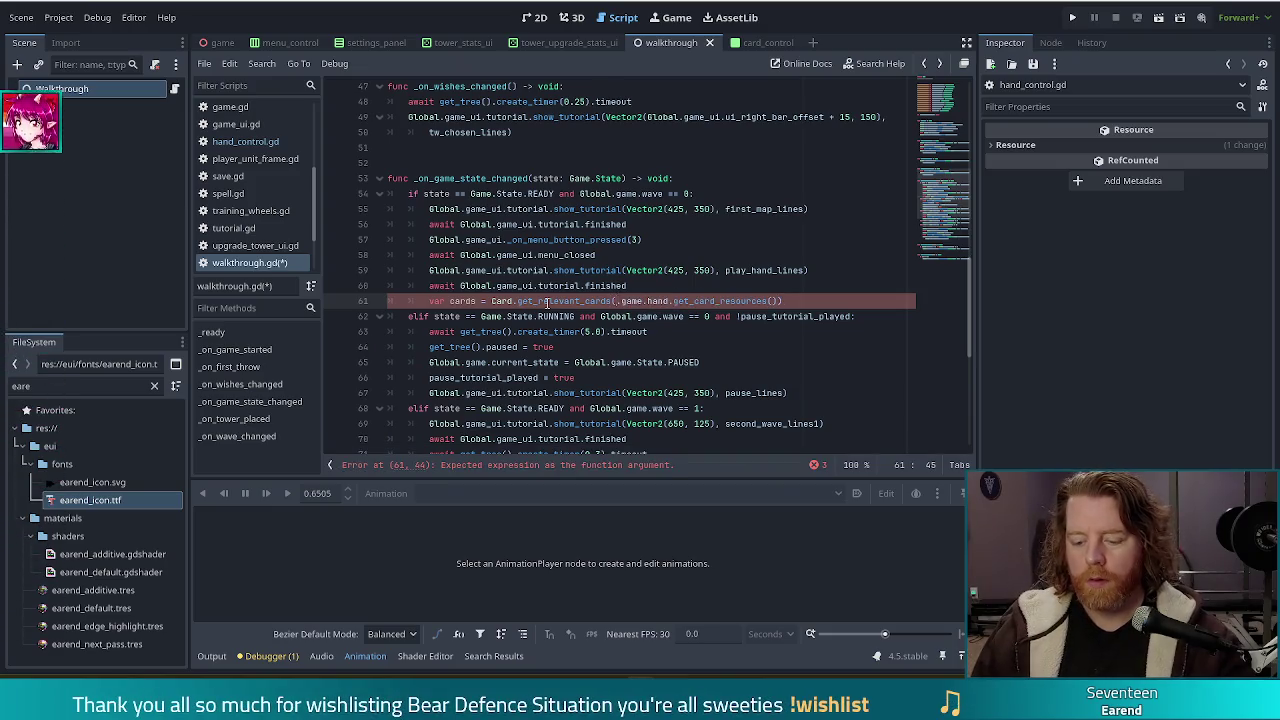
- Add Global.Hand.PAIR as the second argument and save walkthrough.gd
{"action": "type", "text": "Global"}
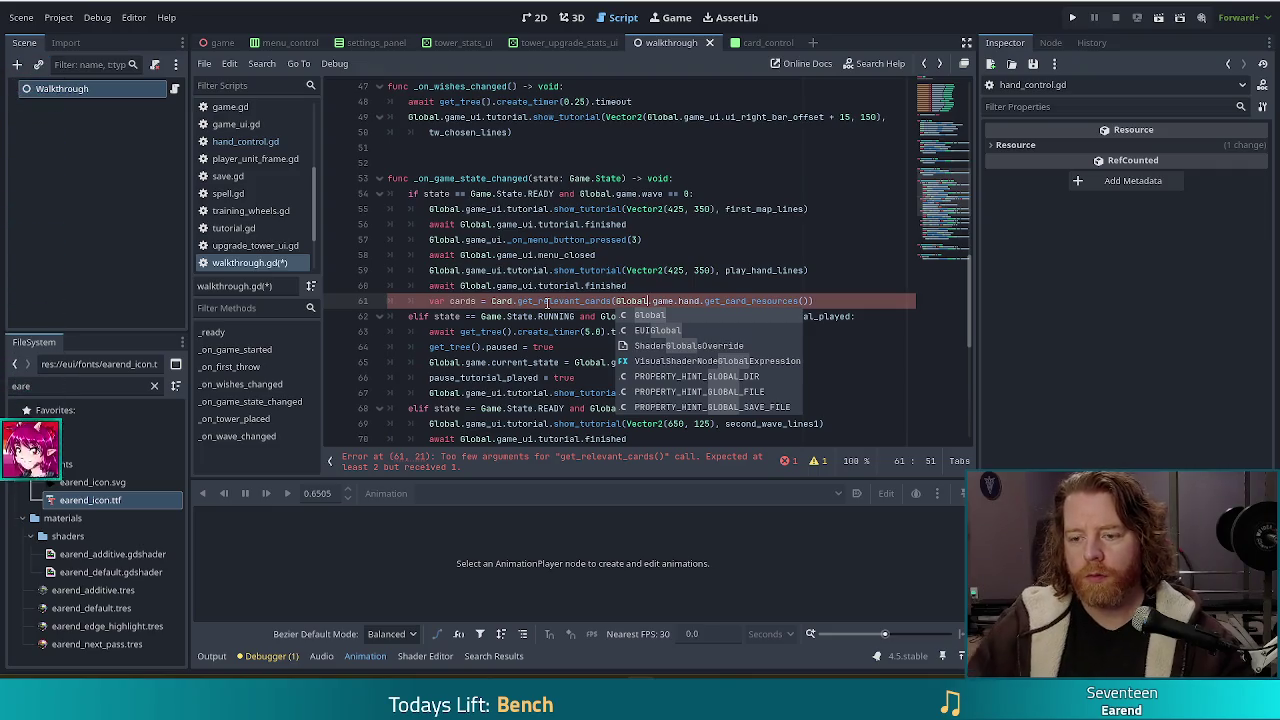
{"action": "left_click", "coordinate": [522, 316]}
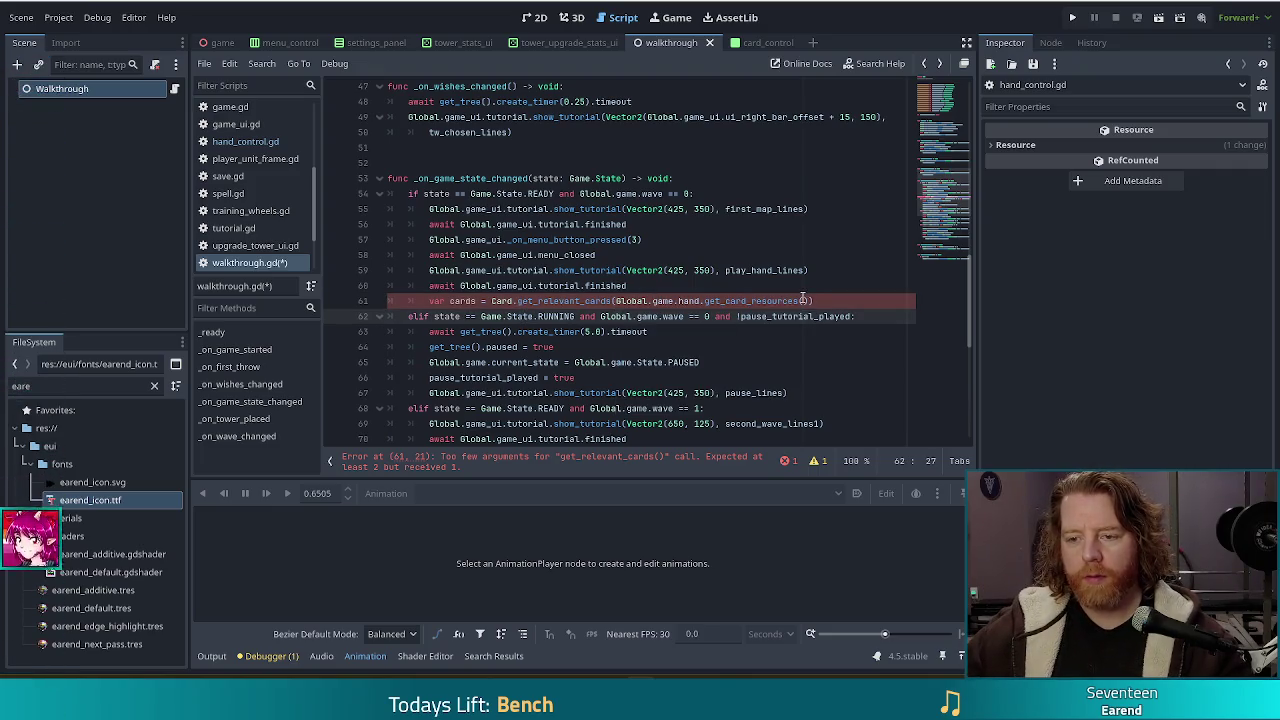
{"action": "left_click", "coordinate": [812, 300]}
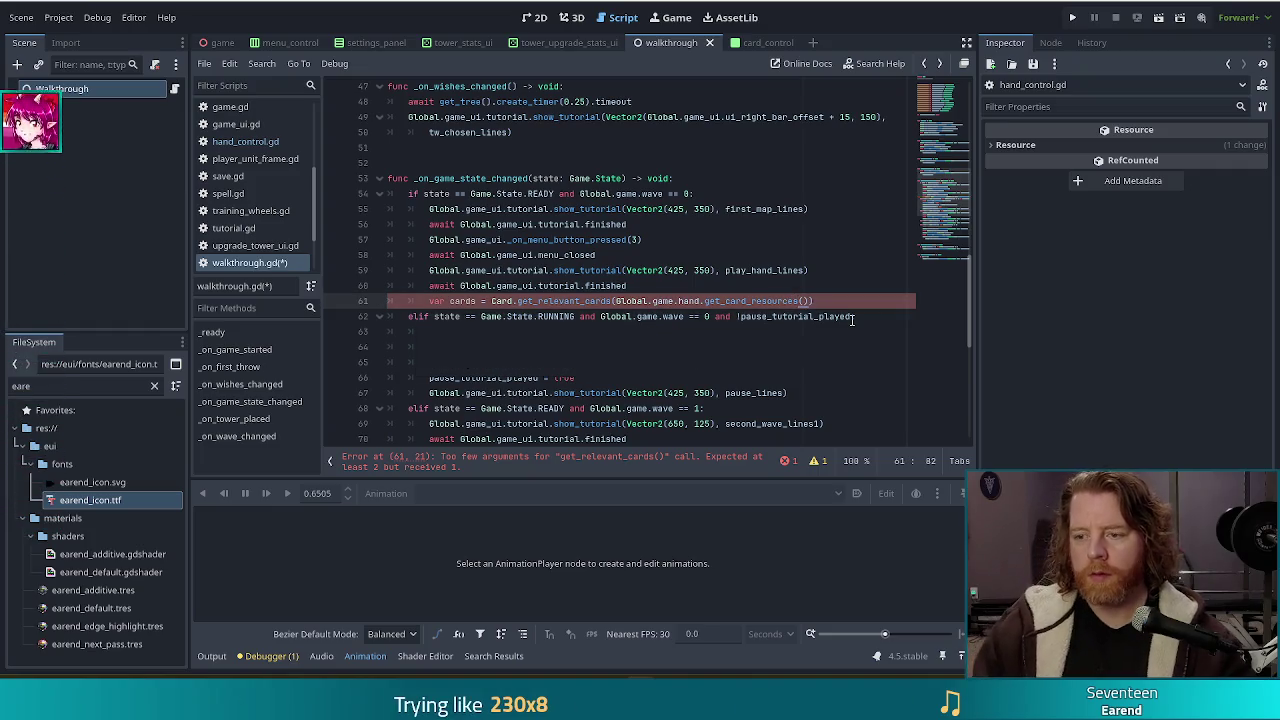
{"action": "type", "text": ", "}
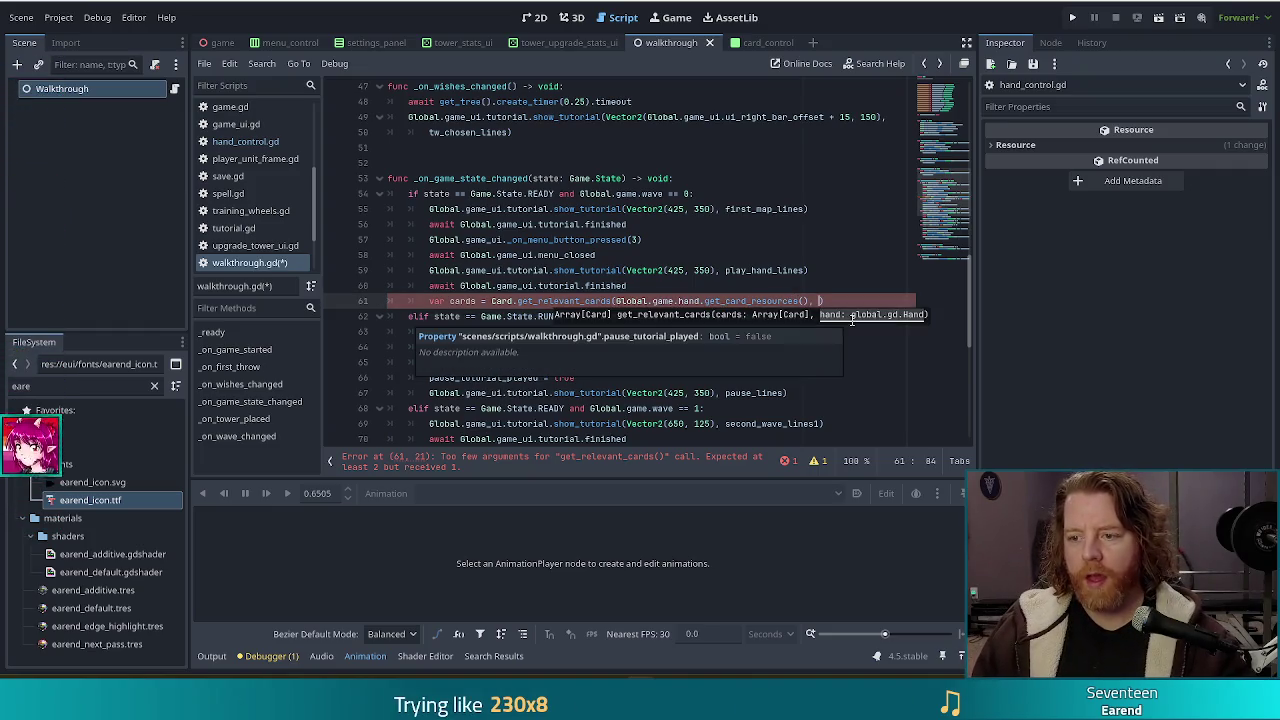
{"action": "type", "text": "Global.Hand."}
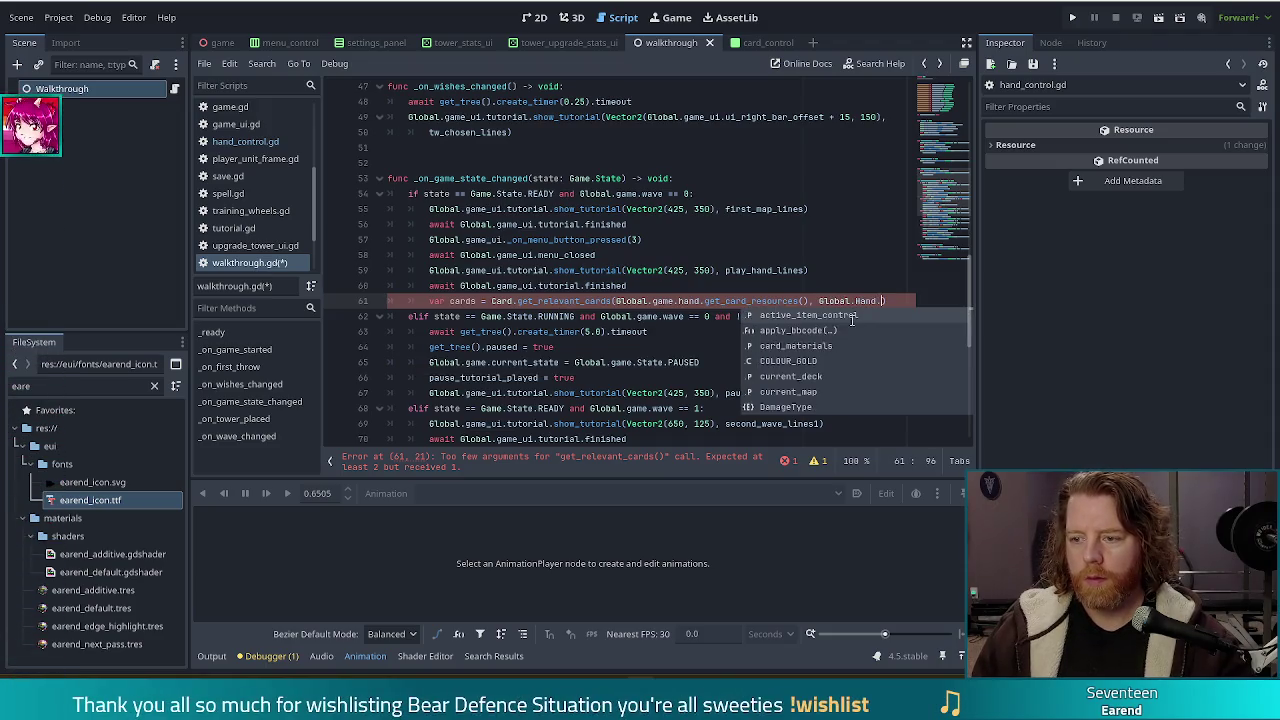
{"action": "type", "text": "PAIR"}
{"action": "key", "text": "ctrl+s"}
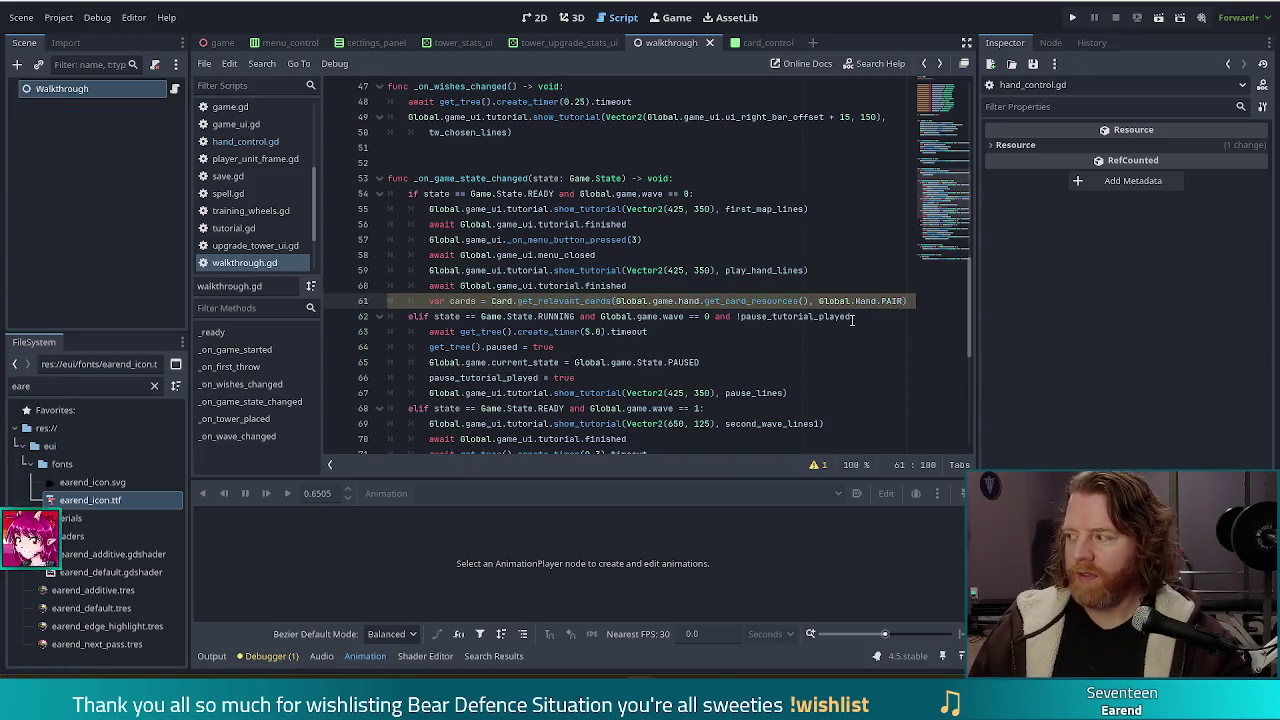
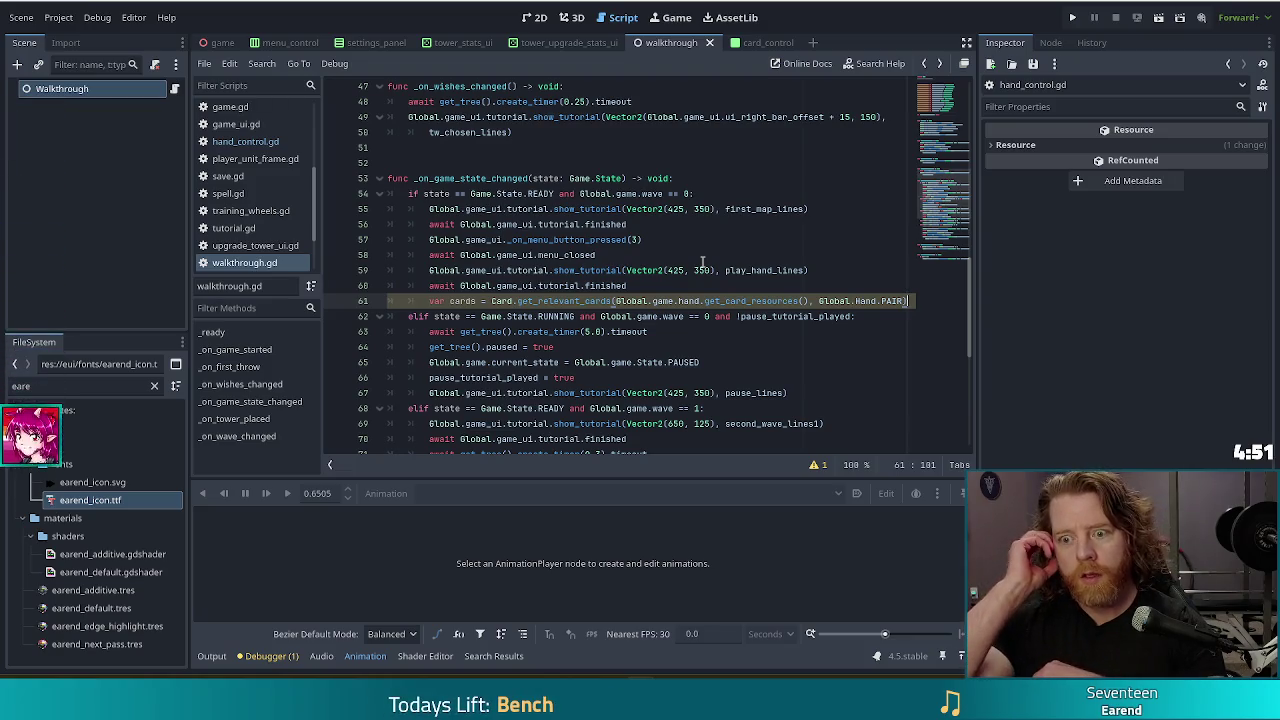
- Begin a for loop over Global.game.hand.get_card() below line 61, then view get_card's definition
{"action": "key", "text": "Return"}
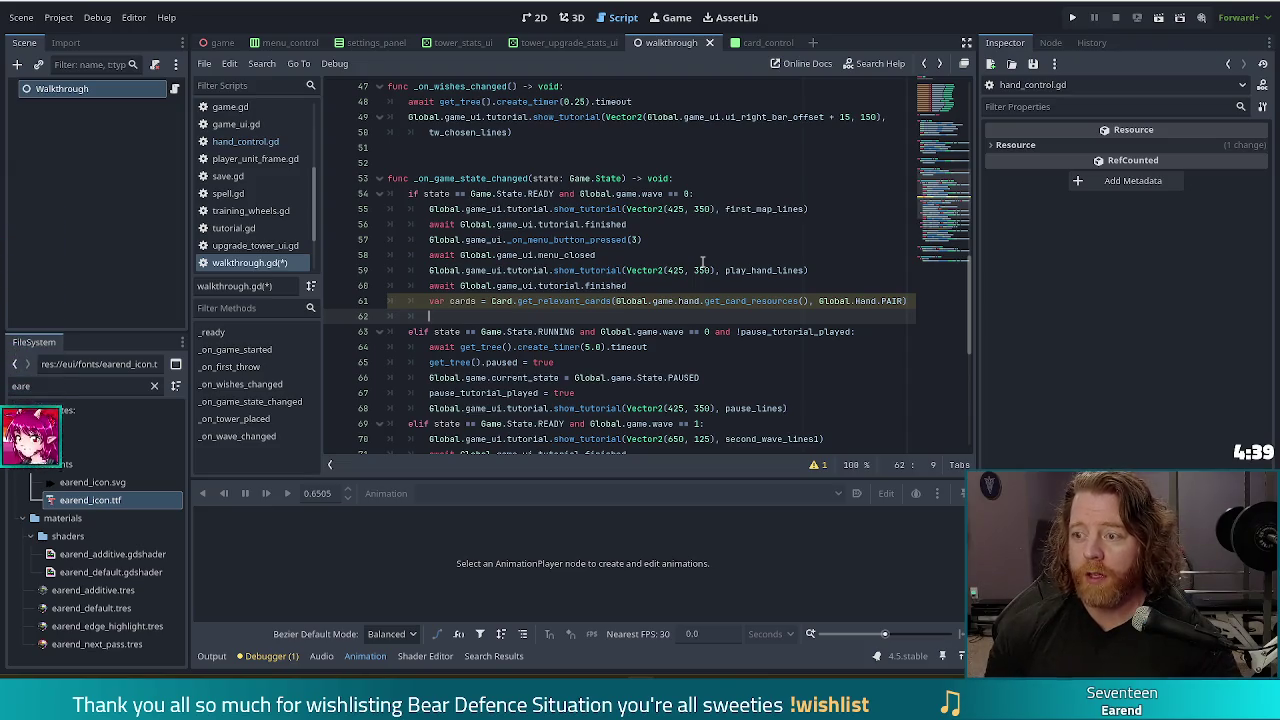
{"action": "type", "text": "forcar"}
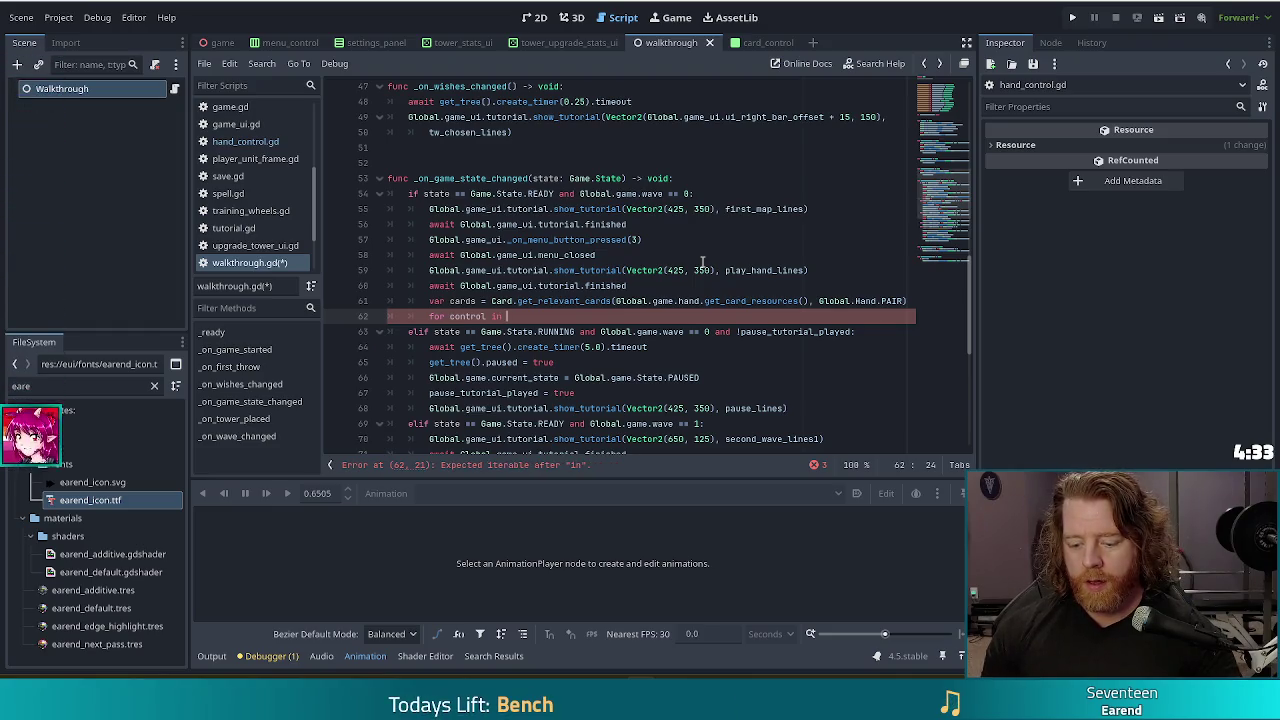
{"action": "type", "text": "ob"}
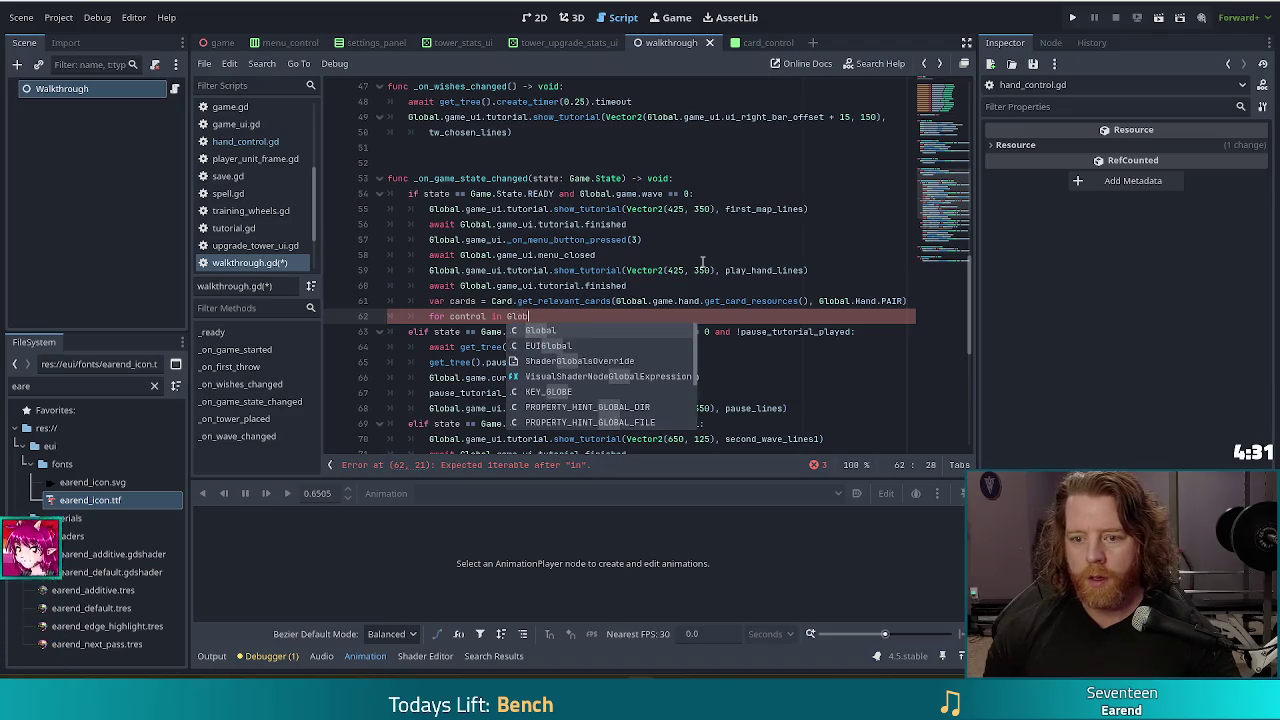
{"action": "type", "text": "al.game.hand.get"}
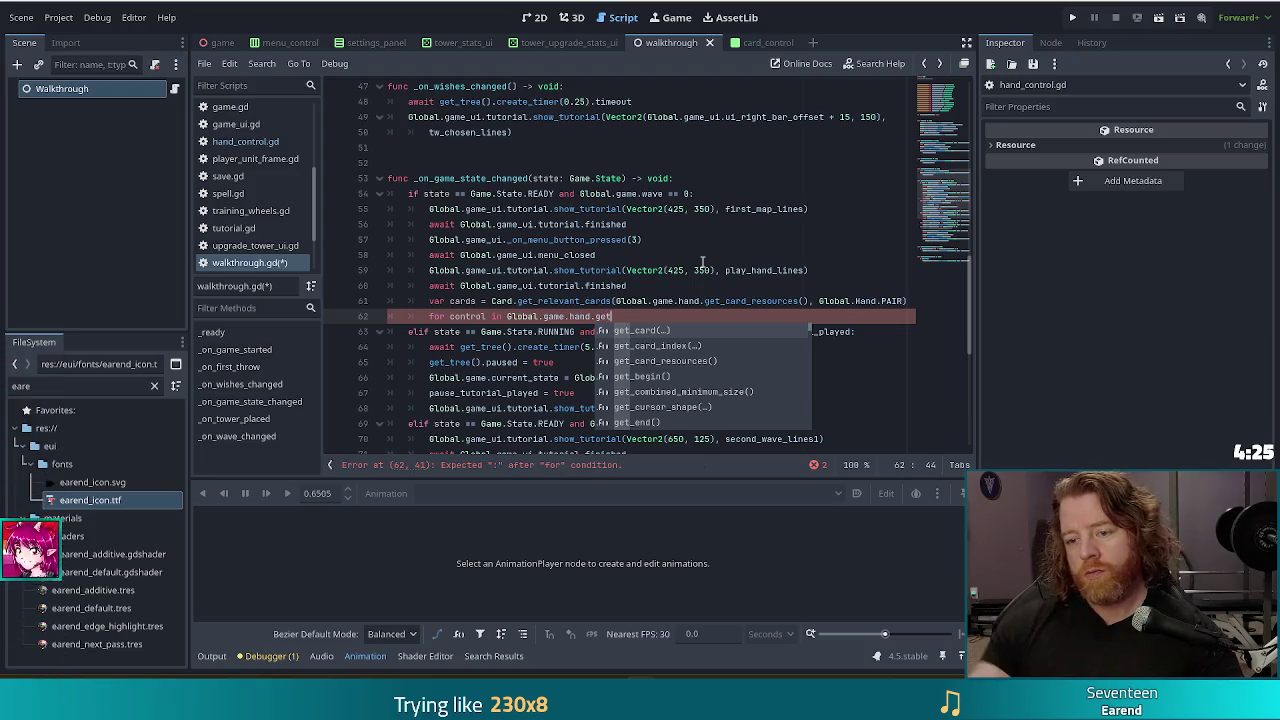
{"action": "scroll", "coordinate": [680, 367], "scroll_direction": "down", "scroll_amount": 5}
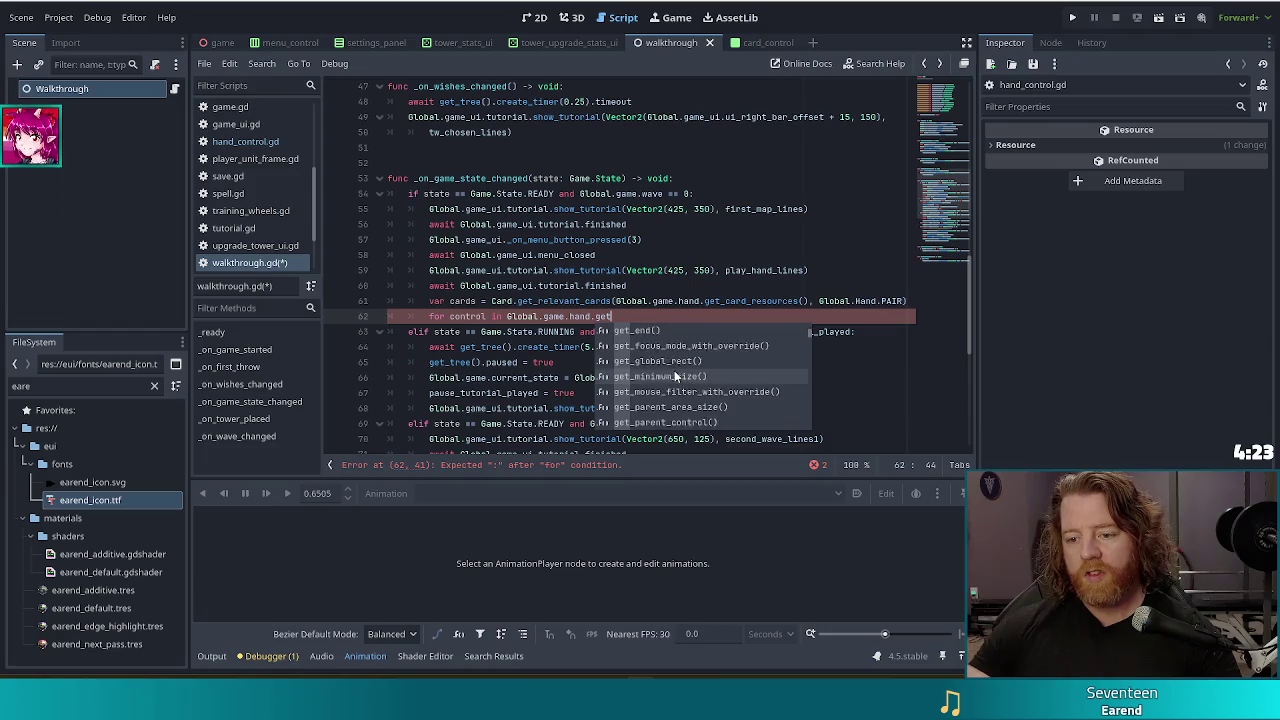
{"action": "scroll", "coordinate": [687, 363], "scroll_direction": "up", "scroll_amount": 6}
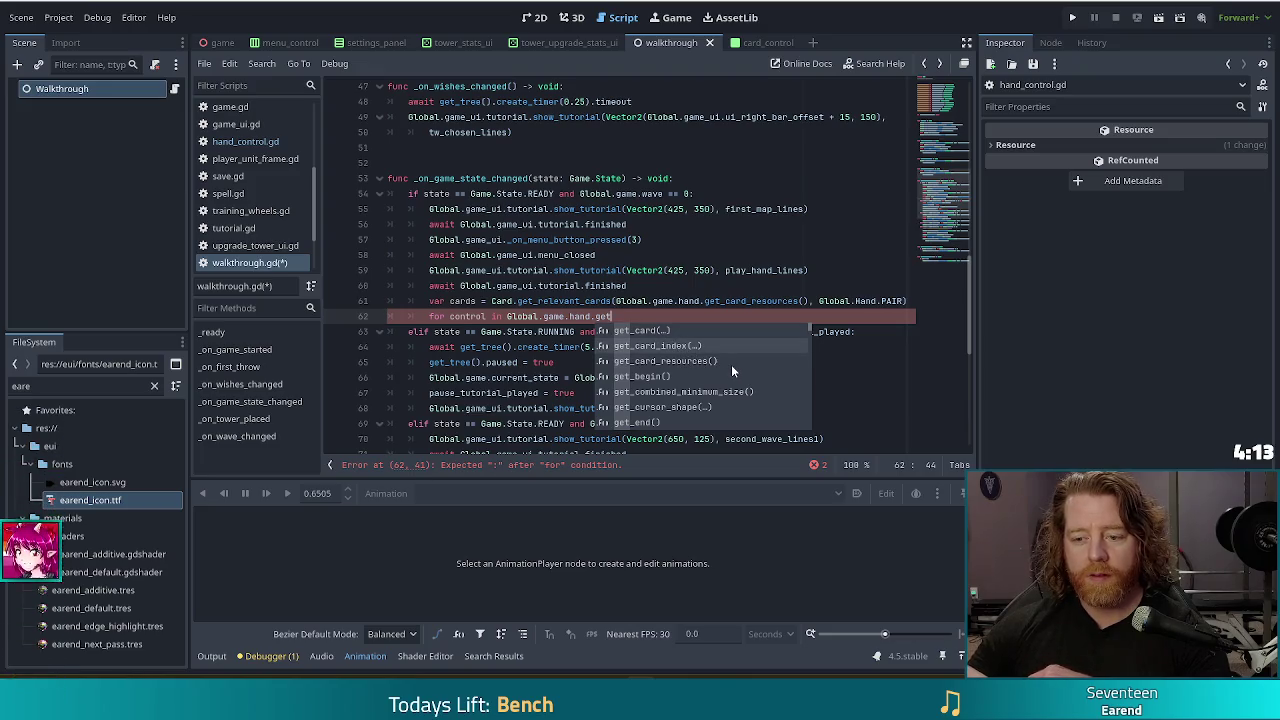
{"action": "scroll", "coordinate": [731, 364], "scroll_direction": "down", "scroll_amount": 10}
{"action": "scroll", "coordinate": [731, 364], "scroll_direction": "up", "scroll_amount": 10}
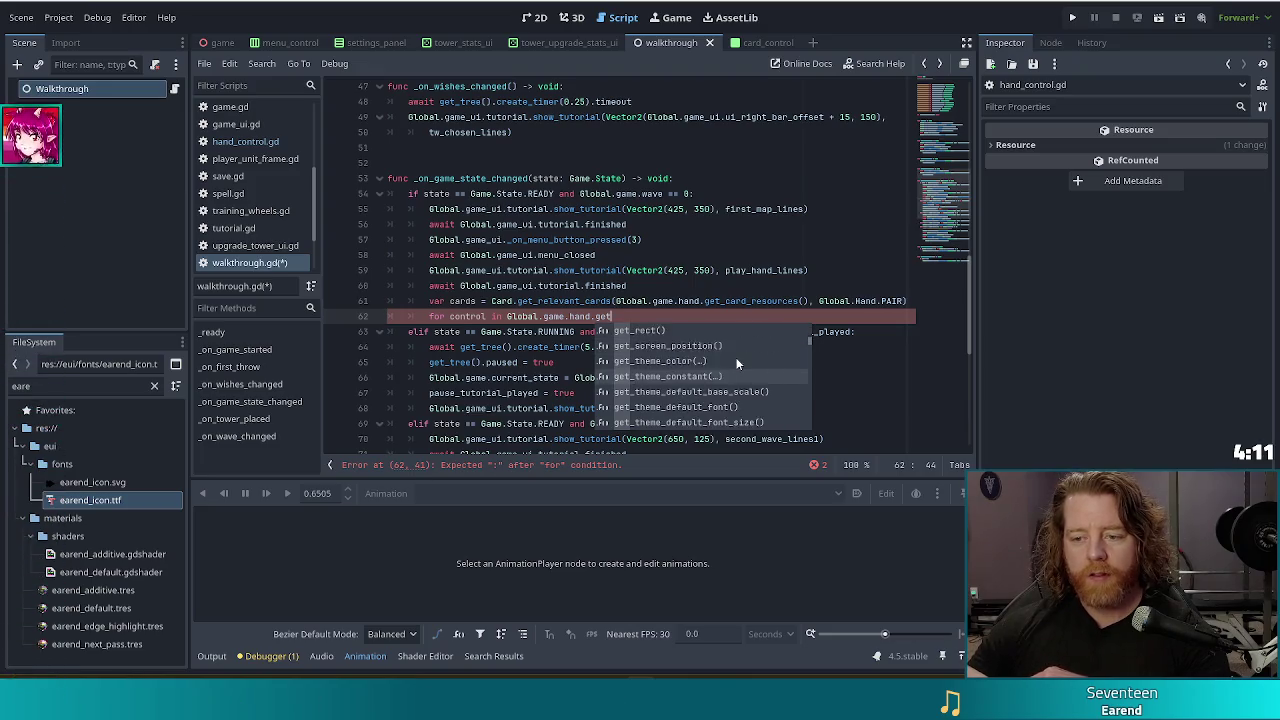
{"action": "scroll", "coordinate": [785, 352], "scroll_direction": "down", "scroll_amount": 10}
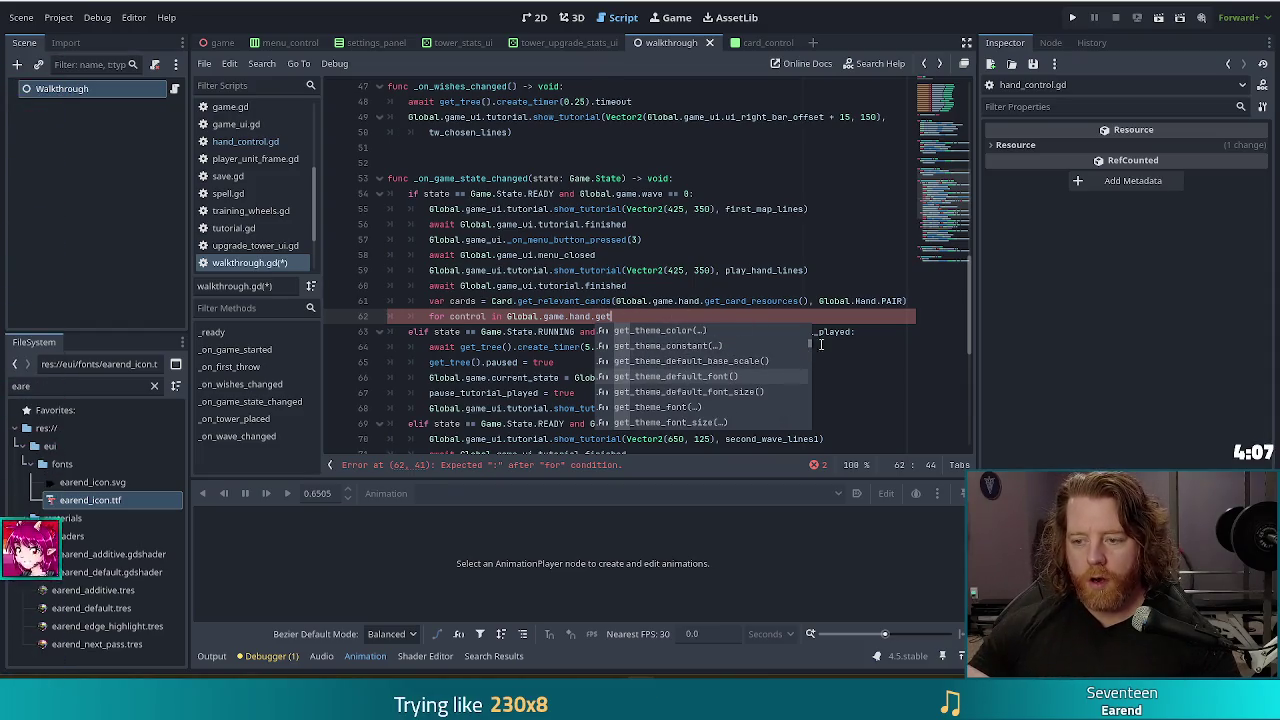
{"action": "type", "text": "_card("}
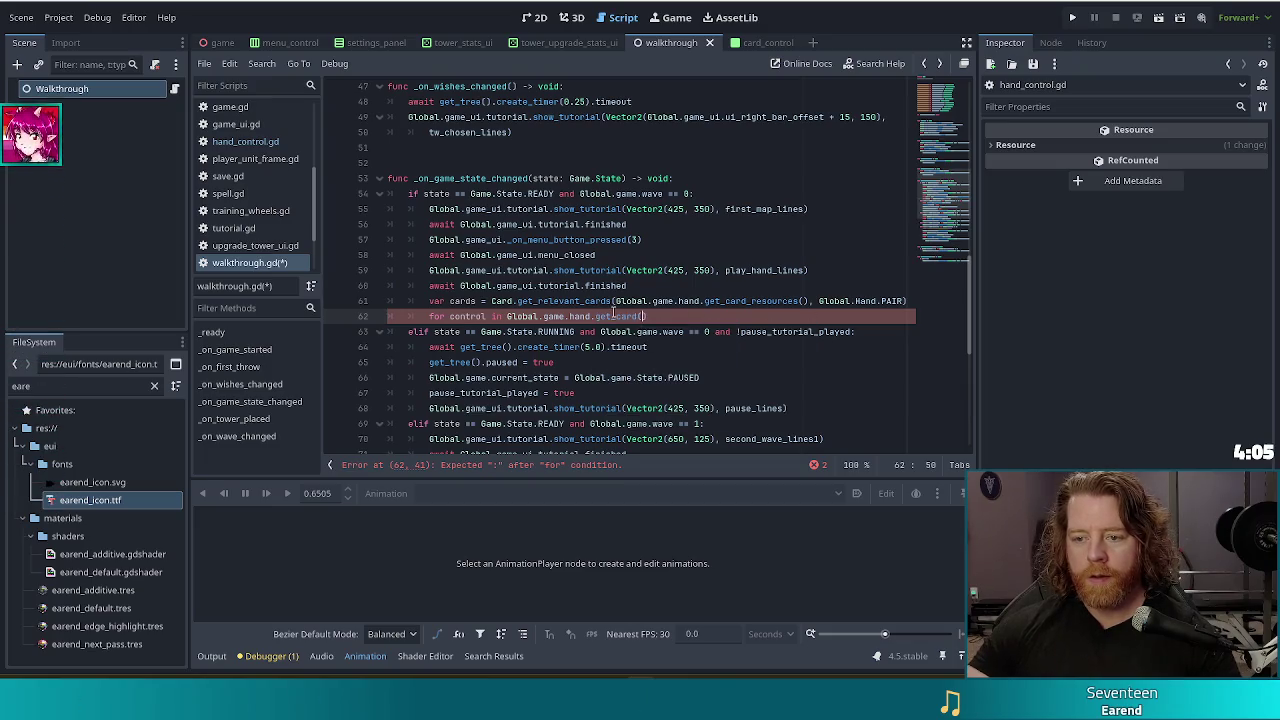
{"action": "left_click", "coordinate": [613, 316], "text": "ctrl"}
{"action": "left_click", "coordinate": [568, 393]}
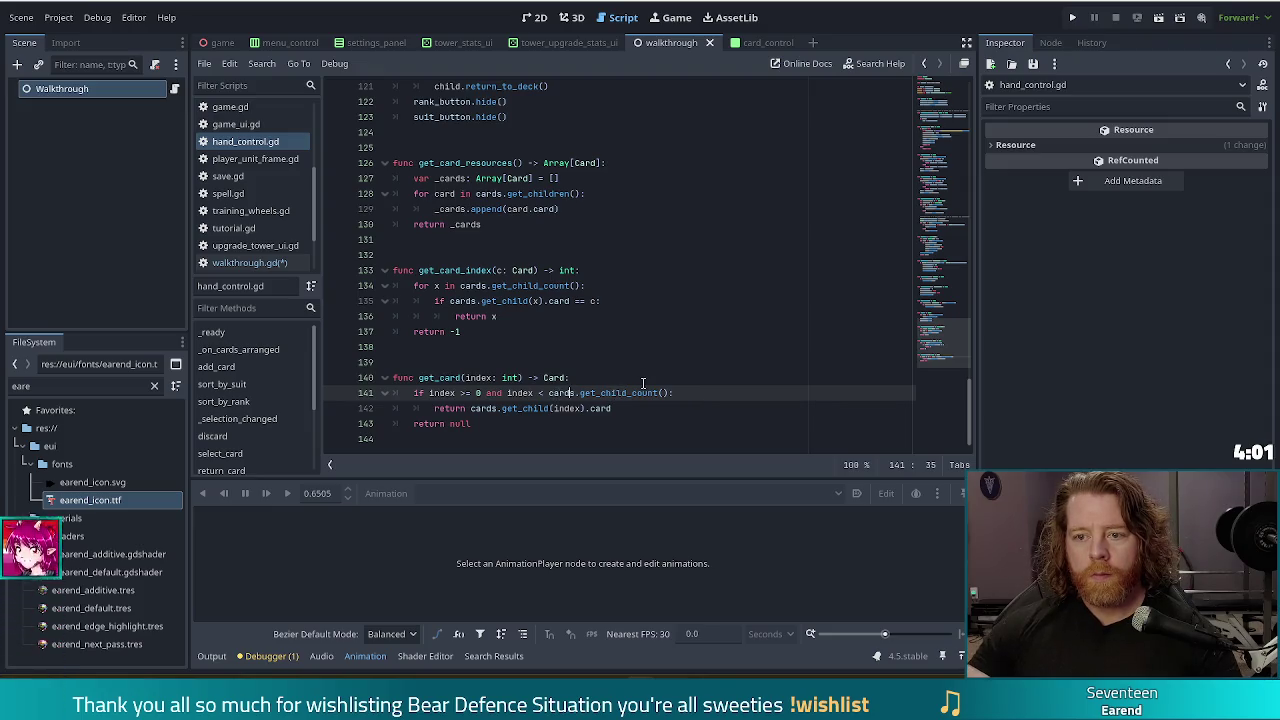
{"action": "scroll", "coordinate": [643, 283], "scroll_direction": "up", "scroll_amount": 4}
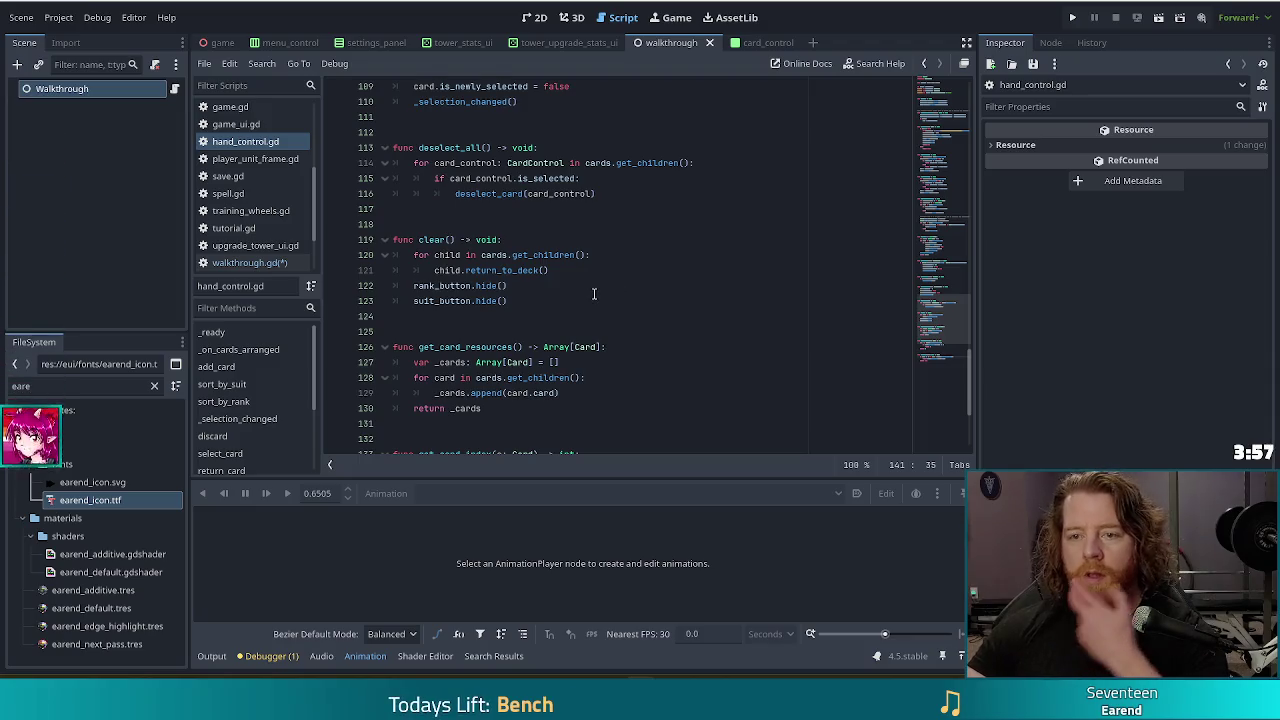
{"action": "scroll", "coordinate": [600, 294], "scroll_direction": "up", "scroll_amount": 4}
{"action": "scroll", "coordinate": [614, 293], "scroll_direction": "up", "scroll_amount": 7}
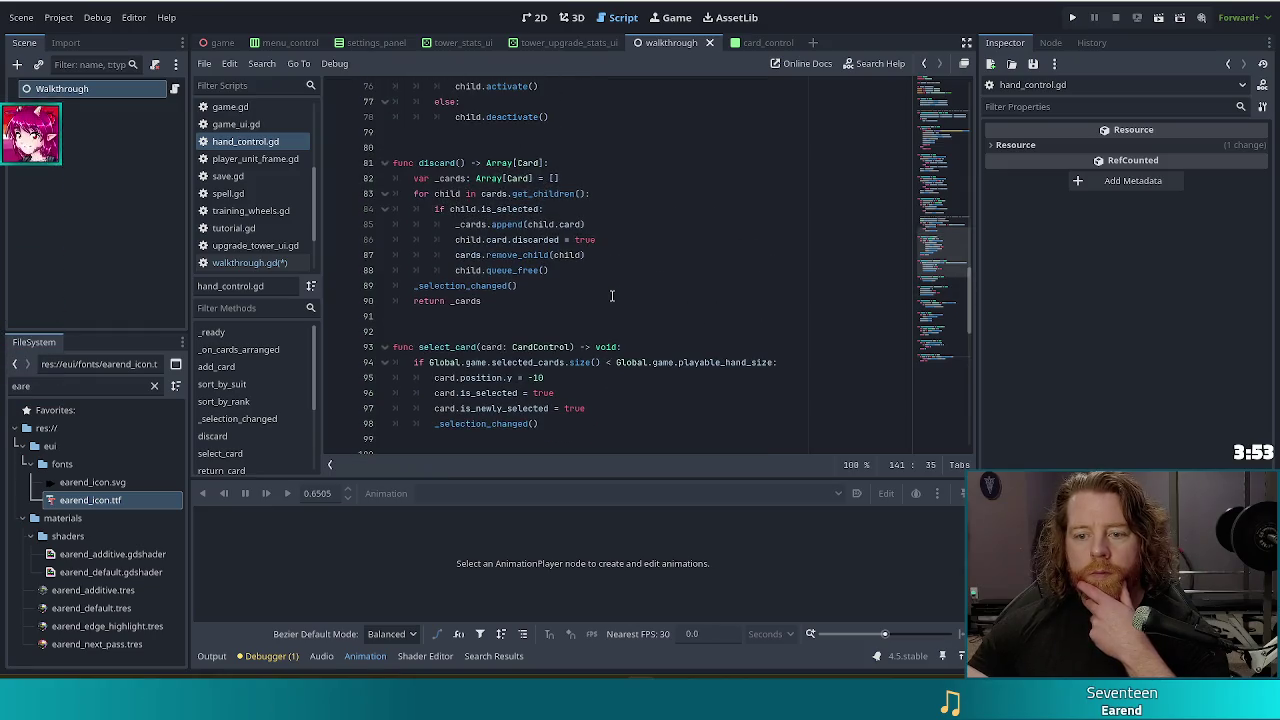
{"action": "scroll", "coordinate": [612, 297], "scroll_direction": "up", "scroll_amount": 6}
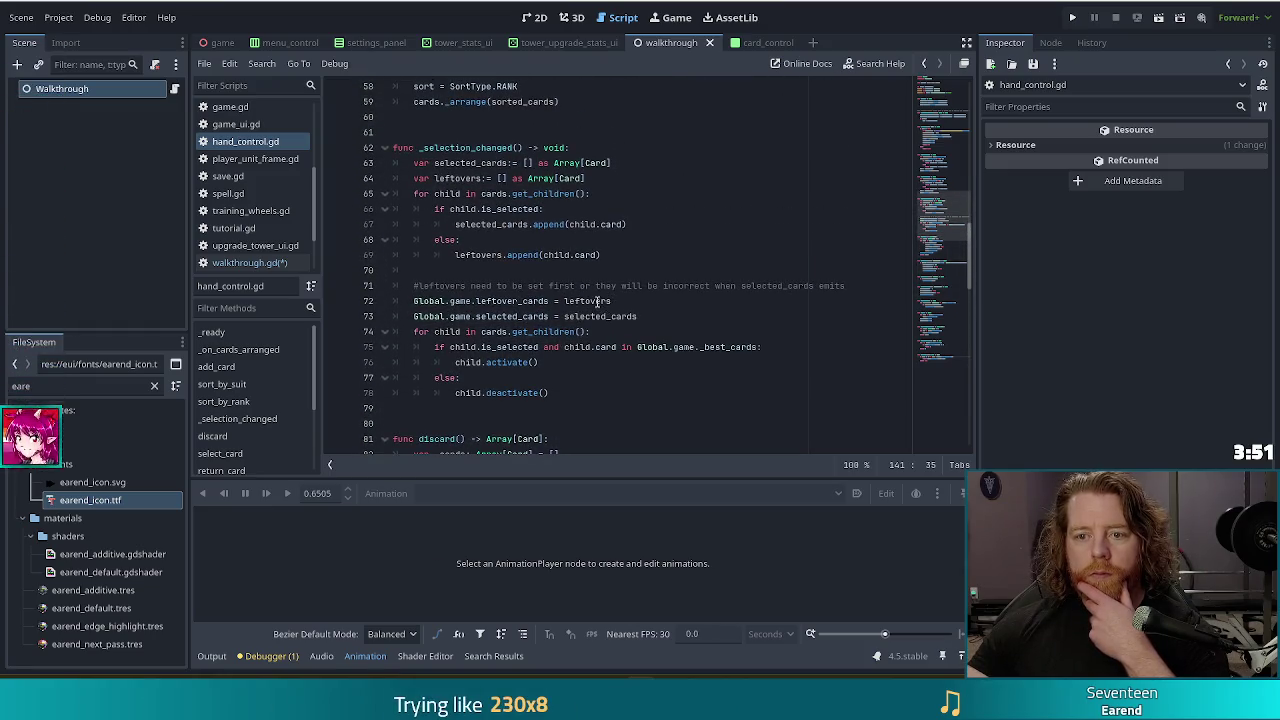
{"action": "scroll", "coordinate": [598, 301], "scroll_direction": "up", "scroll_amount": 8}
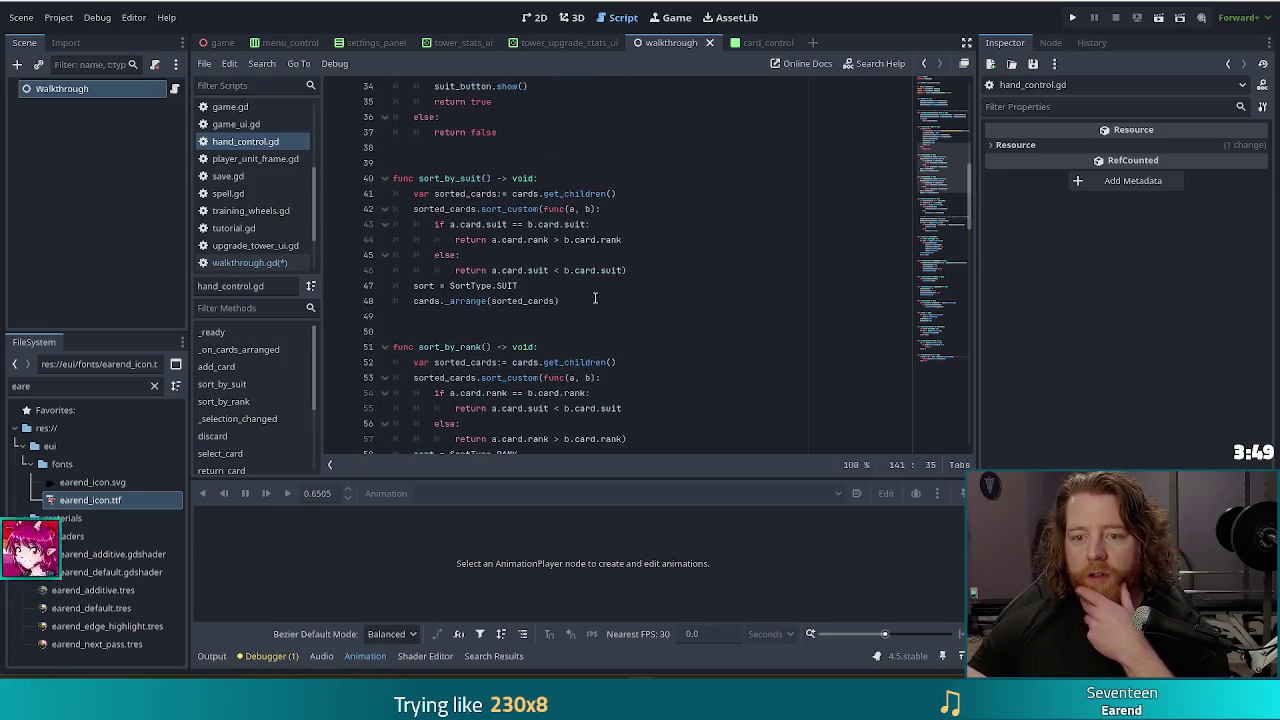
{"action": "scroll", "coordinate": [594, 298], "scroll_direction": "up", "scroll_amount": 6}
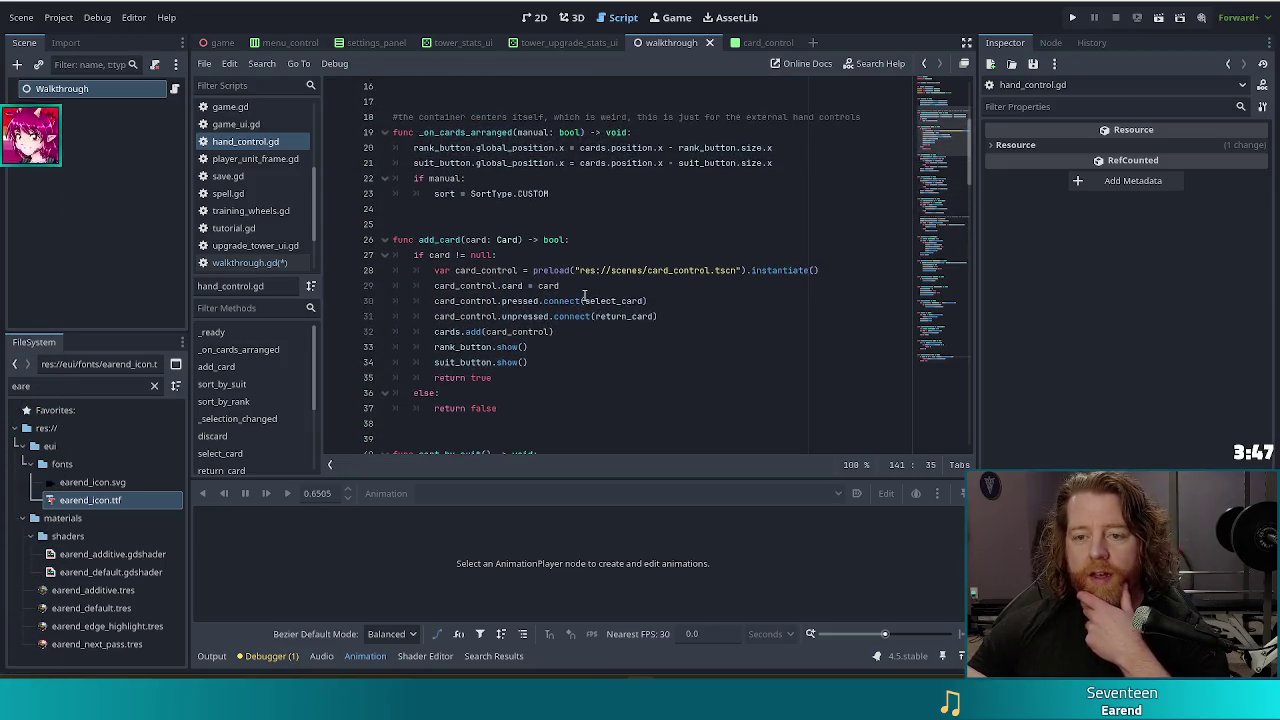
{"action": "scroll", "coordinate": [583, 297], "scroll_direction": "up", "scroll_amount": 5}
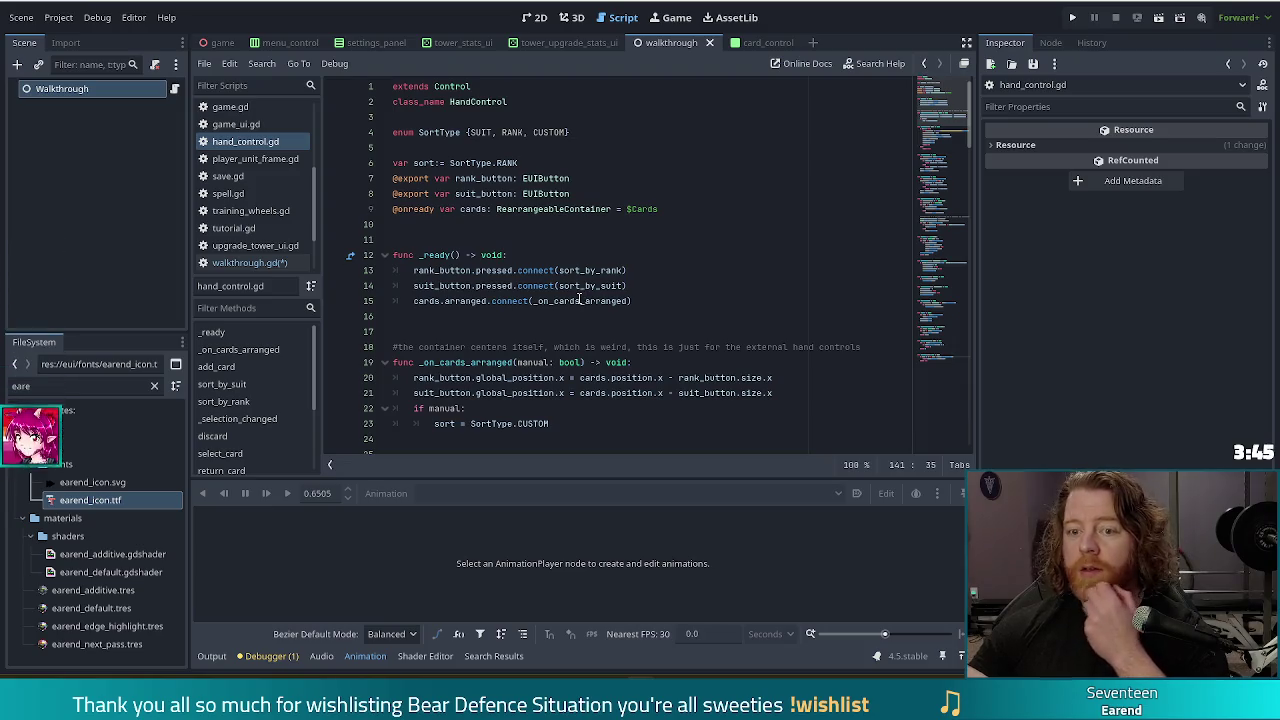
{"action": "mouse_move", "coordinate": [580, 300]}
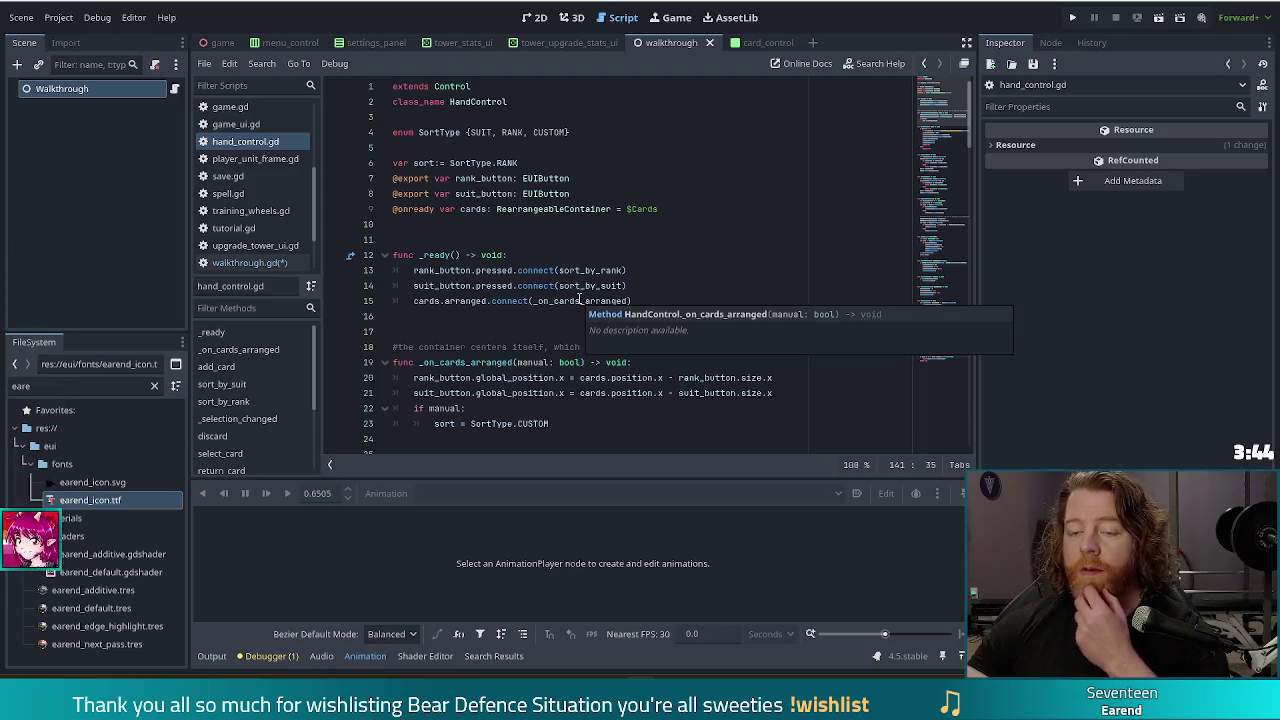
{"action": "left_click", "coordinate": [543, 209]}
{"action": "key", "text": "Right"}
{"action": "key", "text": "Right"}
{"action": "key", "text": "Right"}
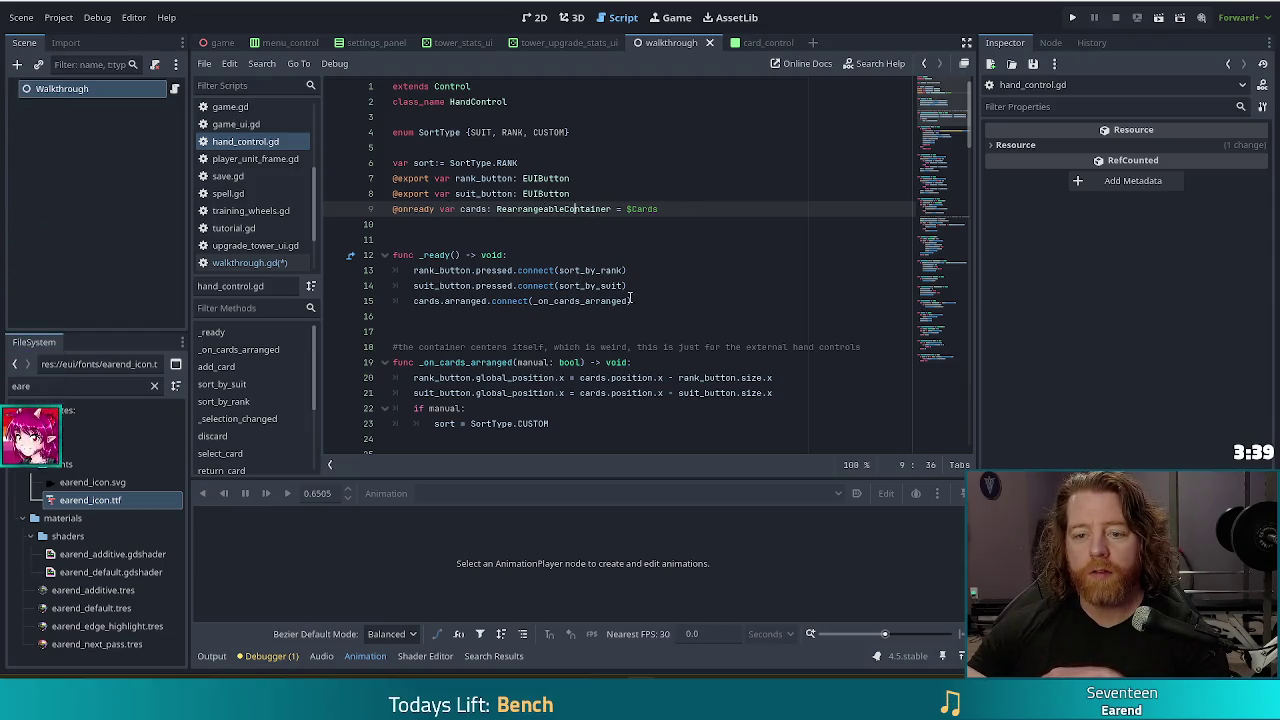
{"action": "key", "text": "alt+Left"}
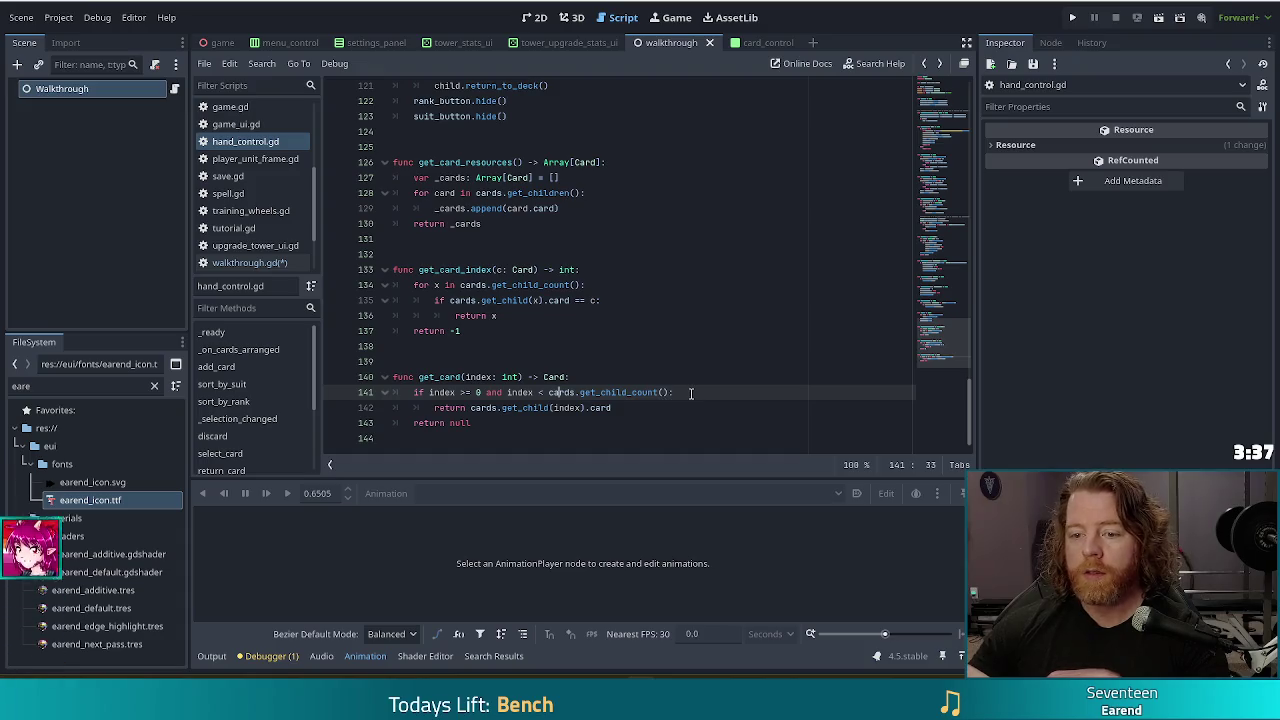
{"action": "key", "text": "alt+Left"}
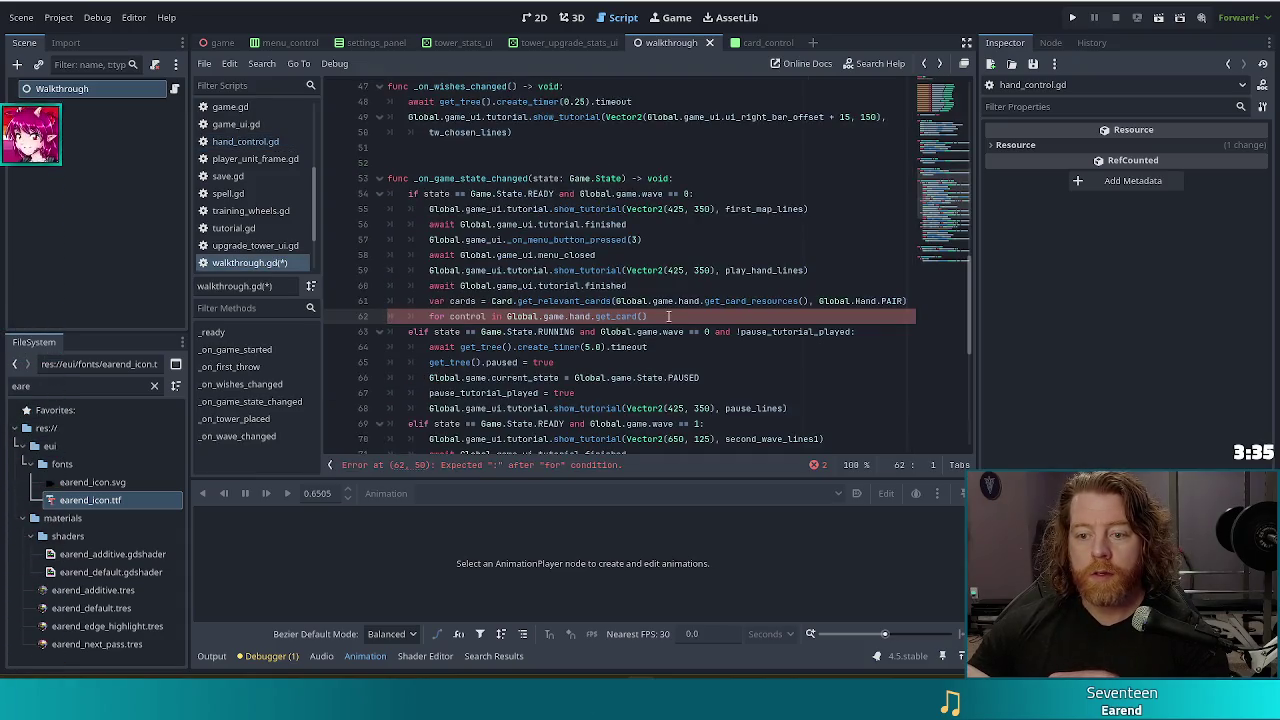
- Loop over Global.game.hand.cards.get_children() and start an 'if control.card' check in the body
{"action": "type", "text": "car"}
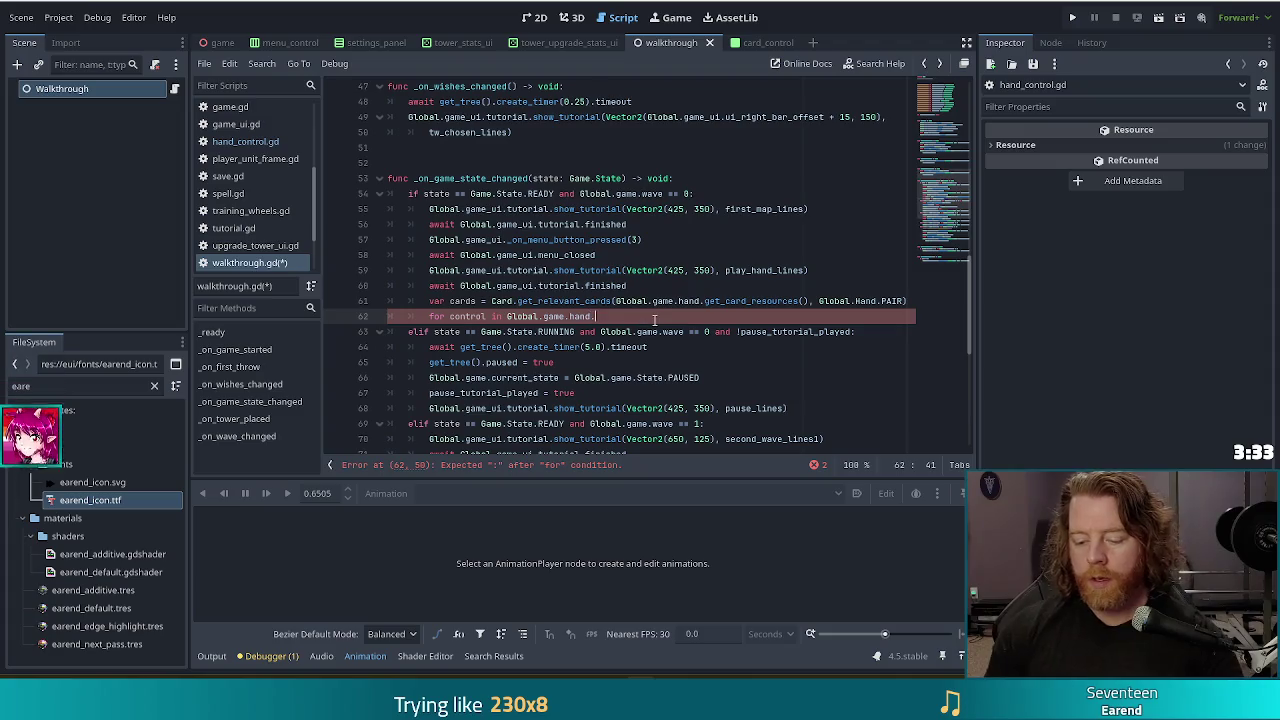
{"action": "type", "text": "ds.get_"}
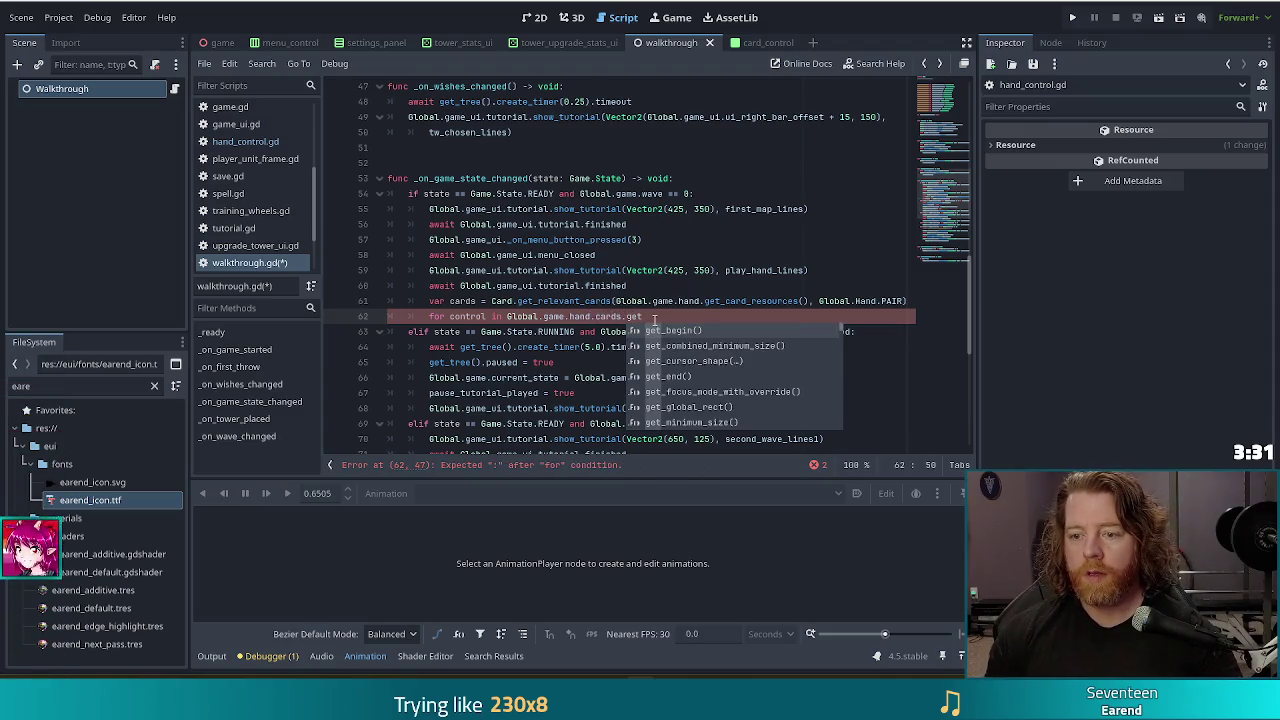
{"action": "type", "text": "chil"}
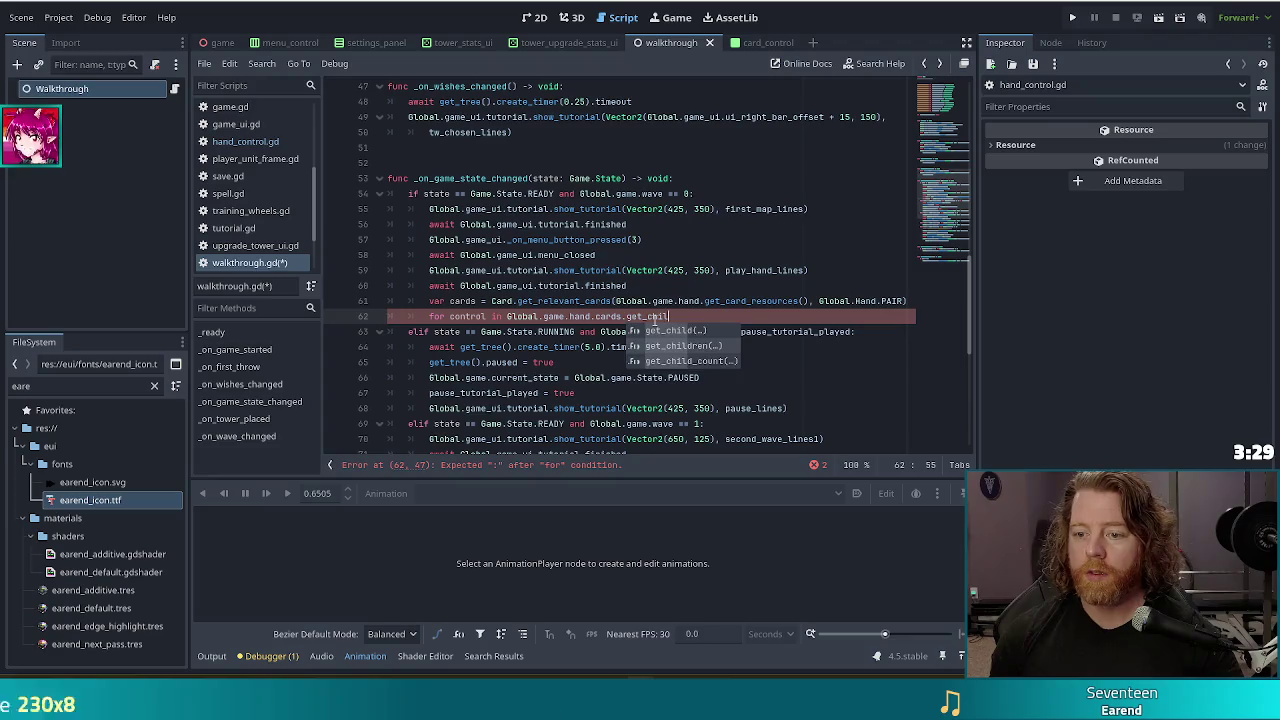
{"action": "key", "text": "Return"}
{"action": "type", "text": ")"}
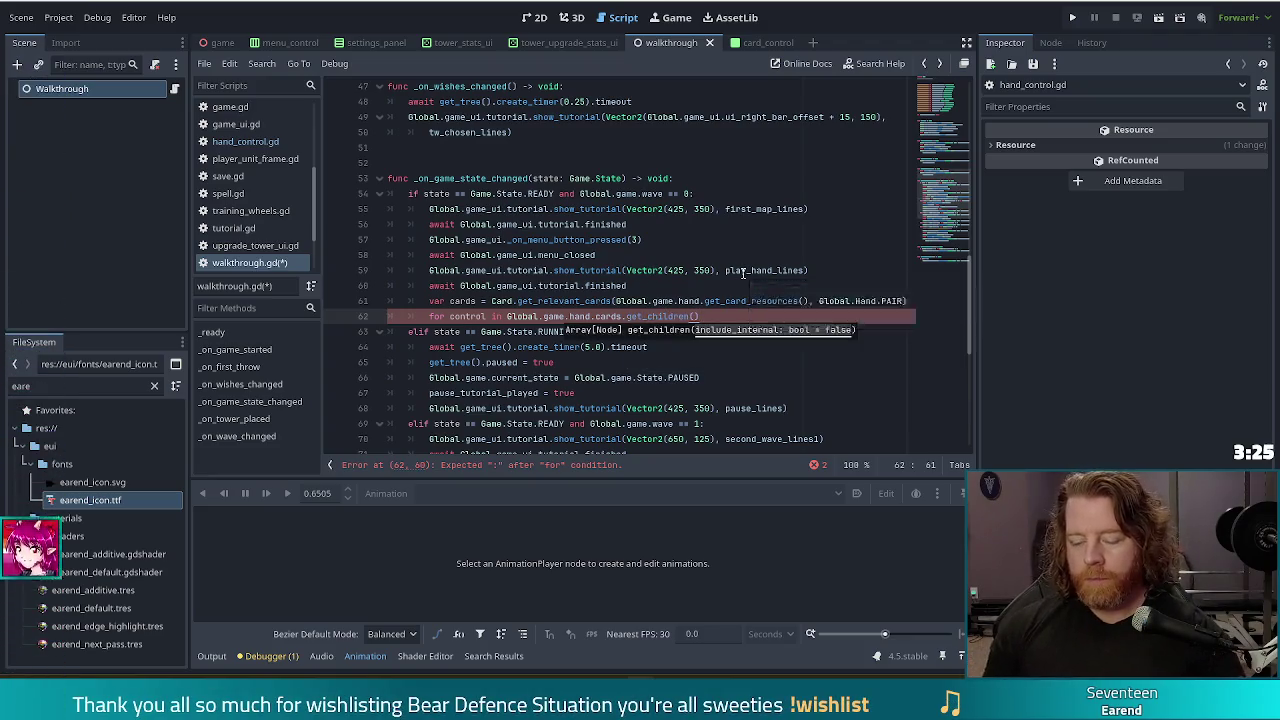
{"action": "type", "text": ":"}
{"action": "key", "text": "Return"}
{"action": "type", "text": "if cont"}
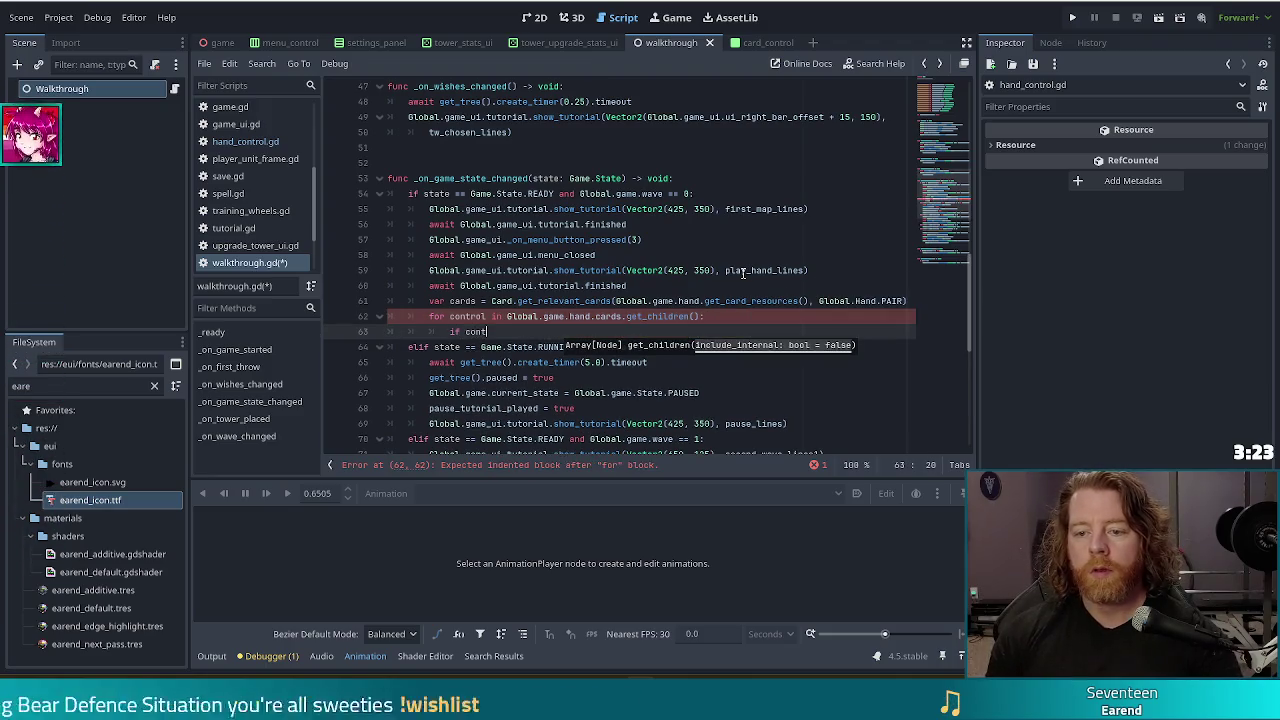
{"action": "type", "text": "rol."}
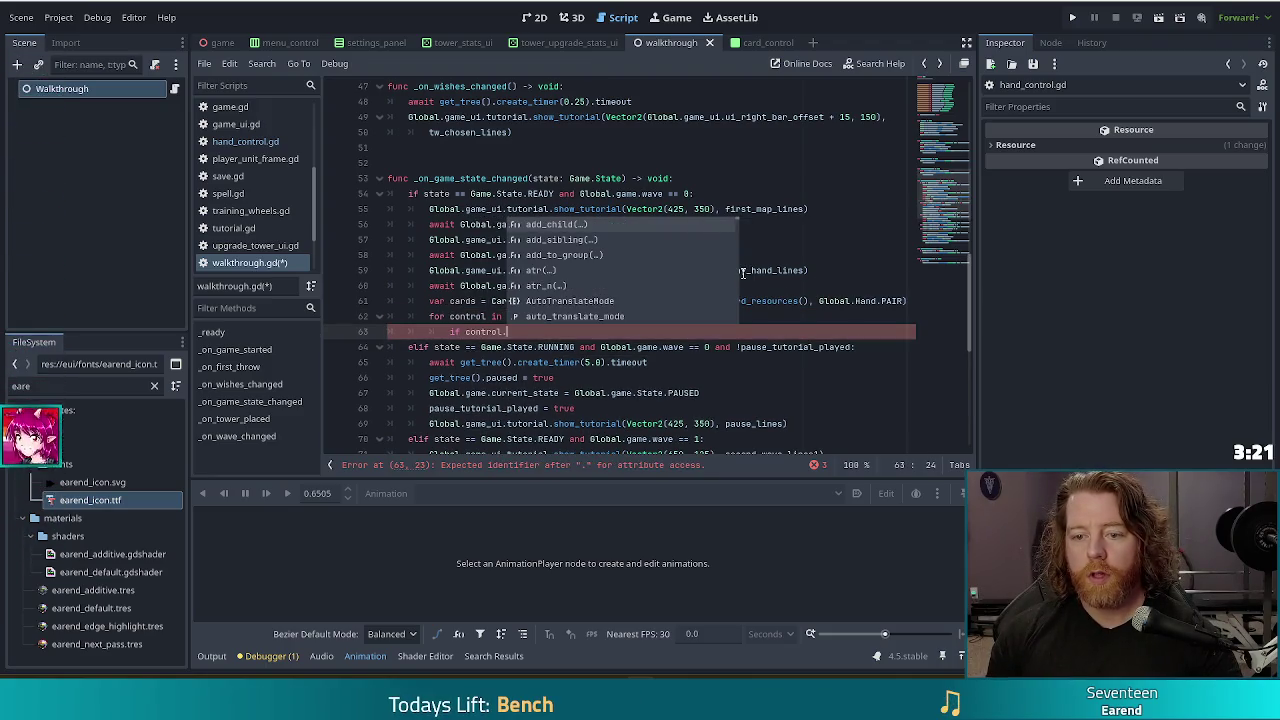
{"action": "type", "text": "card"}
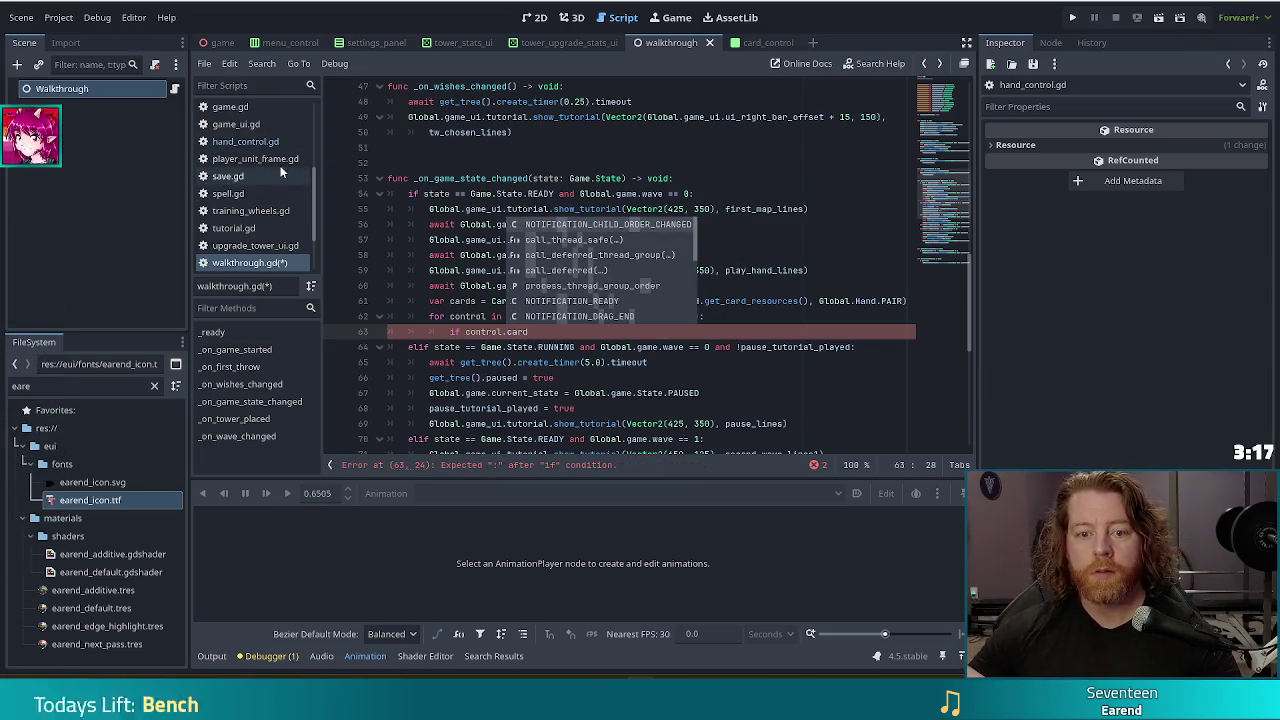
- Review card_control.gd, deck.gd and card.gd's get_relevant_cards, then return to walkthrough.gd
{"action": "scroll", "coordinate": [270, 163], "scroll_direction": "up", "scroll_amount": 5}
{"action": "left_click", "coordinate": [253, 146]}
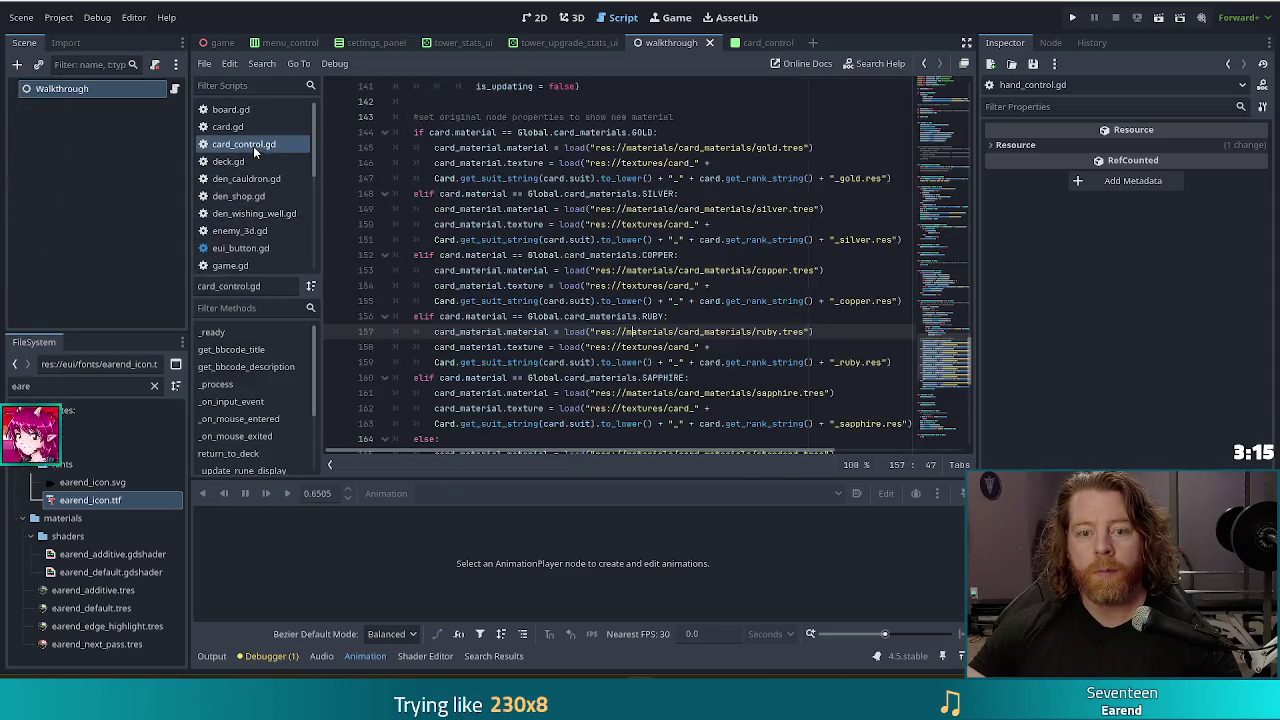
{"action": "left_click_drag", "start_coordinate": [936, 350], "coordinate": [928, 68]}
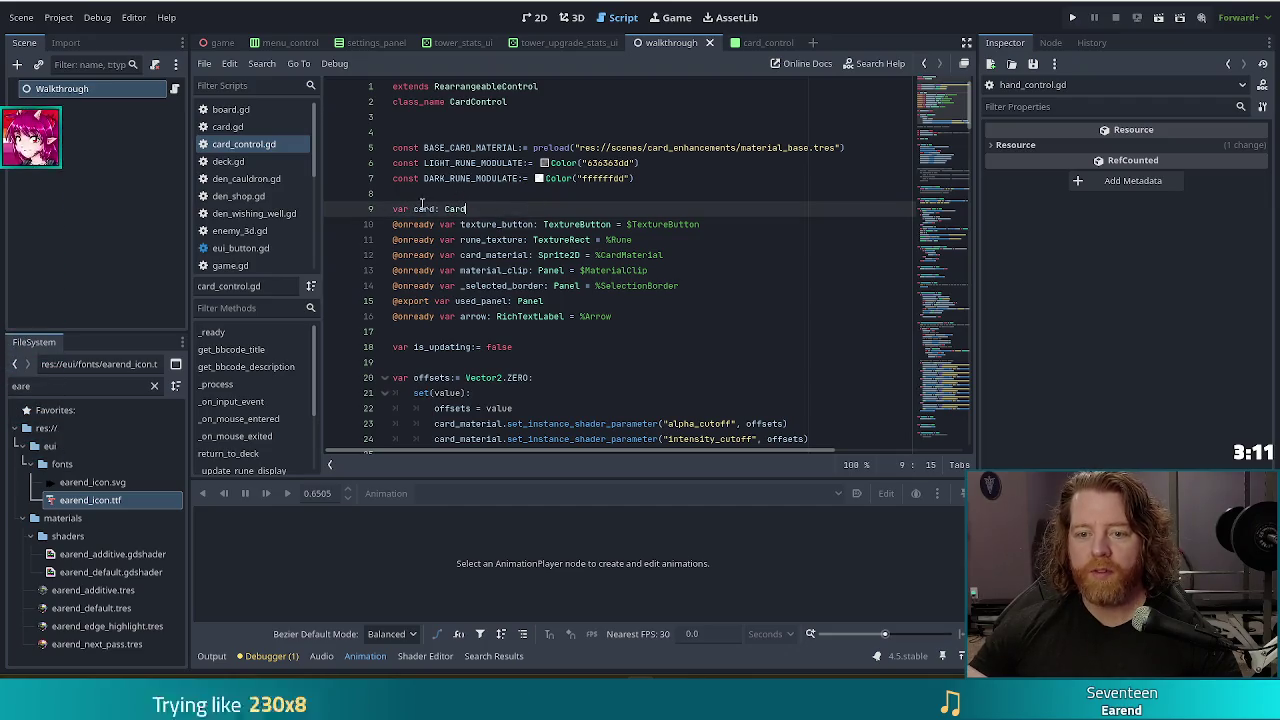
{"action": "scroll", "coordinate": [648, 320], "scroll_direction": "down", "scroll_amount": 20}
{"action": "key", "text": "alt+Left"}
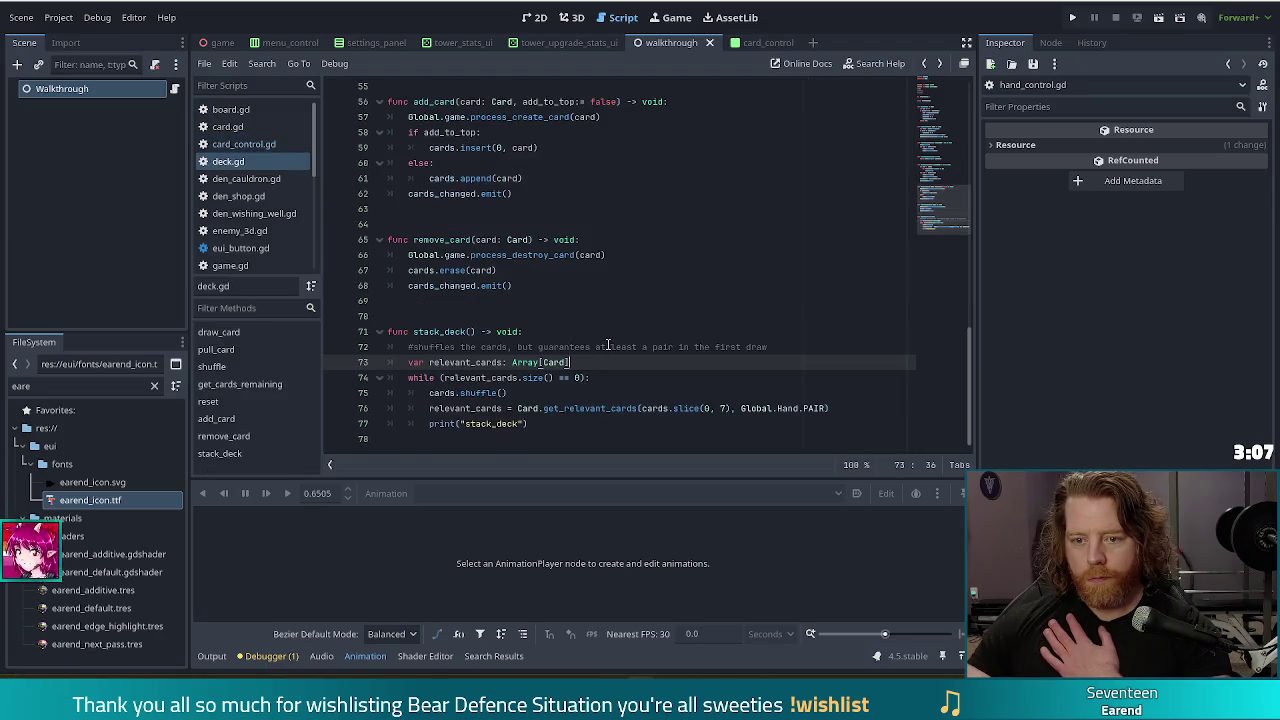
{"action": "key", "text": "alt+Left"}
{"action": "scroll", "coordinate": [255, 185], "scroll_direction": "down", "scroll_amount": 10}
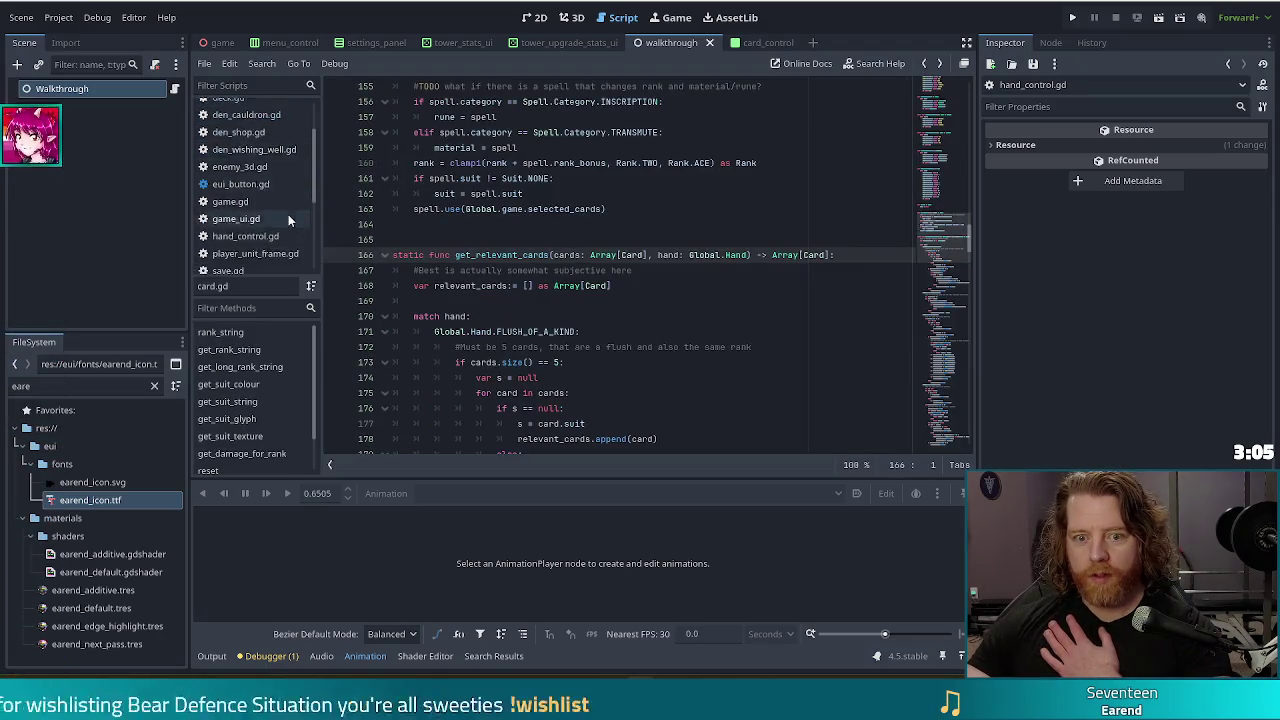
{"action": "left_click", "coordinate": [258, 194]}
{"action": "type", "text": "if control.card"}
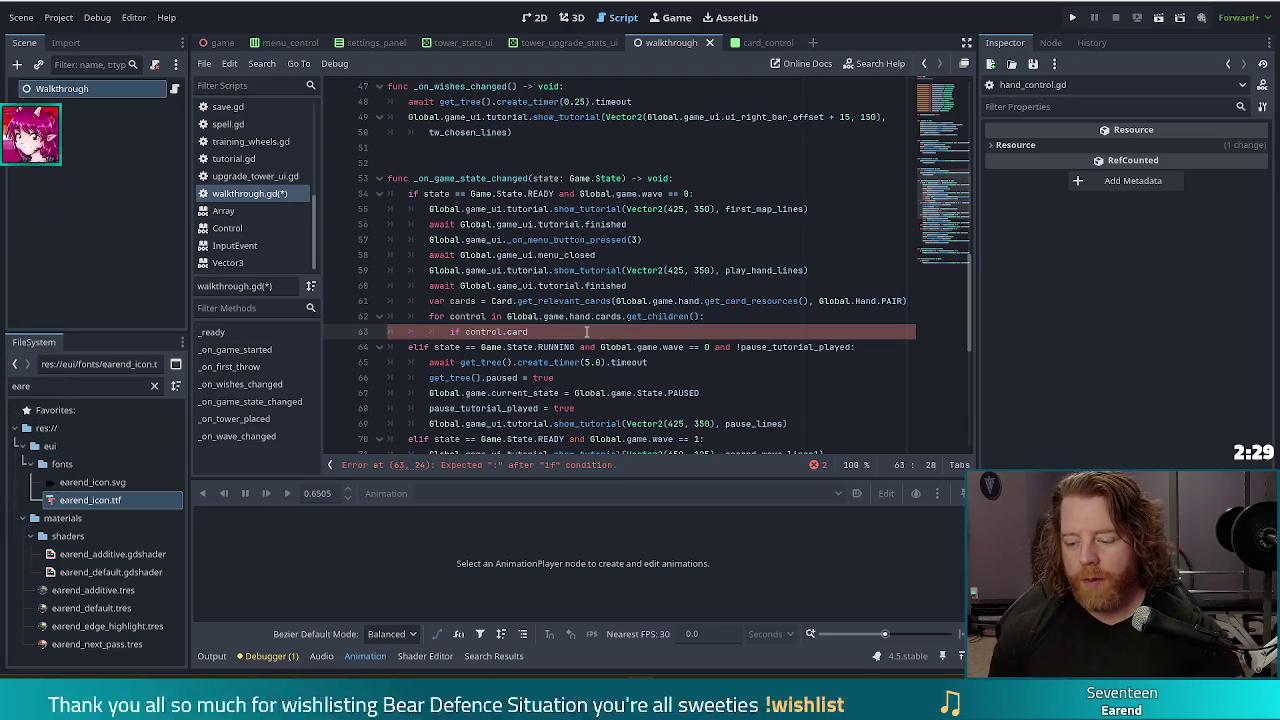
- Try rewriting line 63's condition as a cards.has(control) check
{"action": "type", "text": " =="}
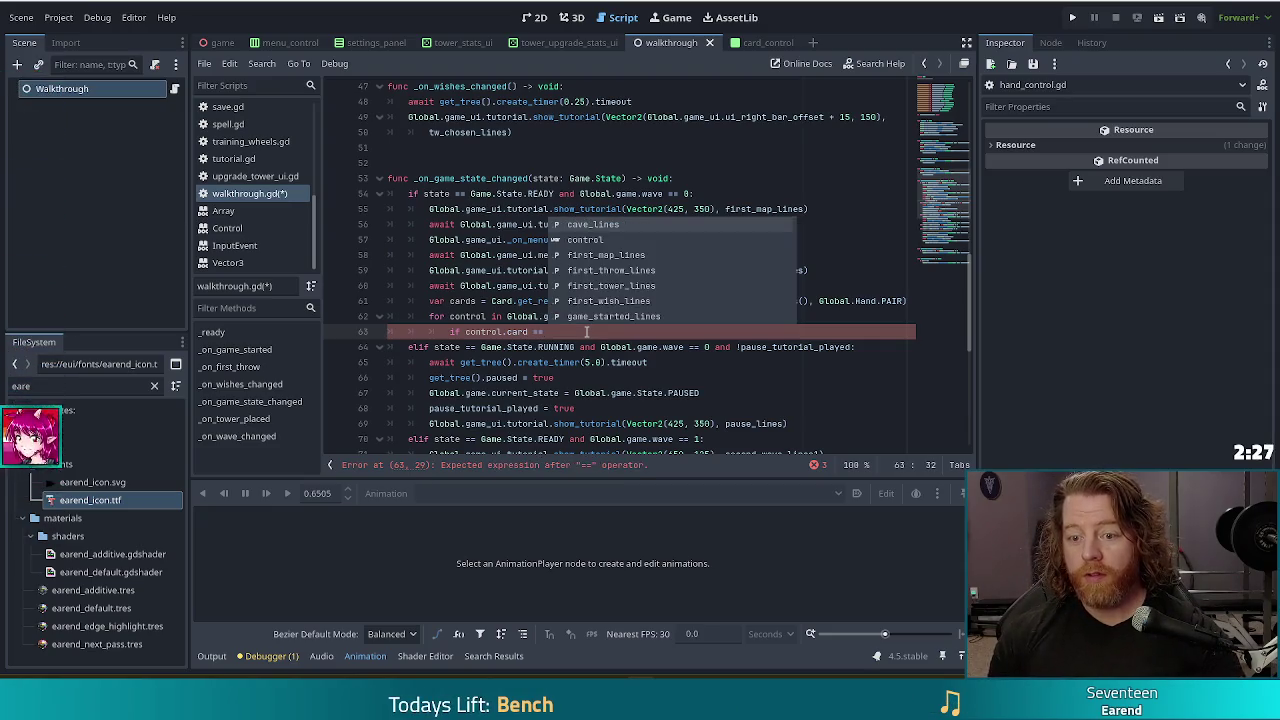
{"action": "key", "text": "BackSpace"}
{"action": "key", "text": "BackSpace"}
{"action": "key", "text": "BackSpace"}
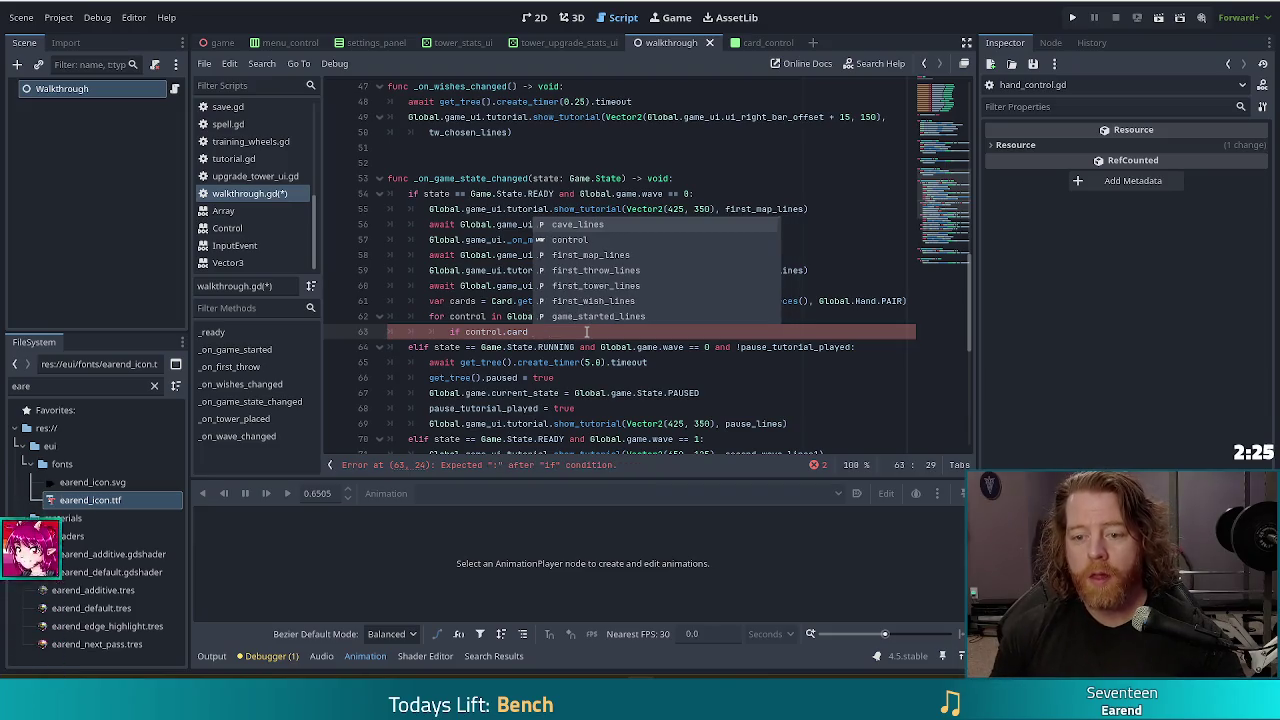
{"action": "key", "text": "Left"}
{"action": "key", "text": "Left"}
{"action": "key", "text": "Left"}
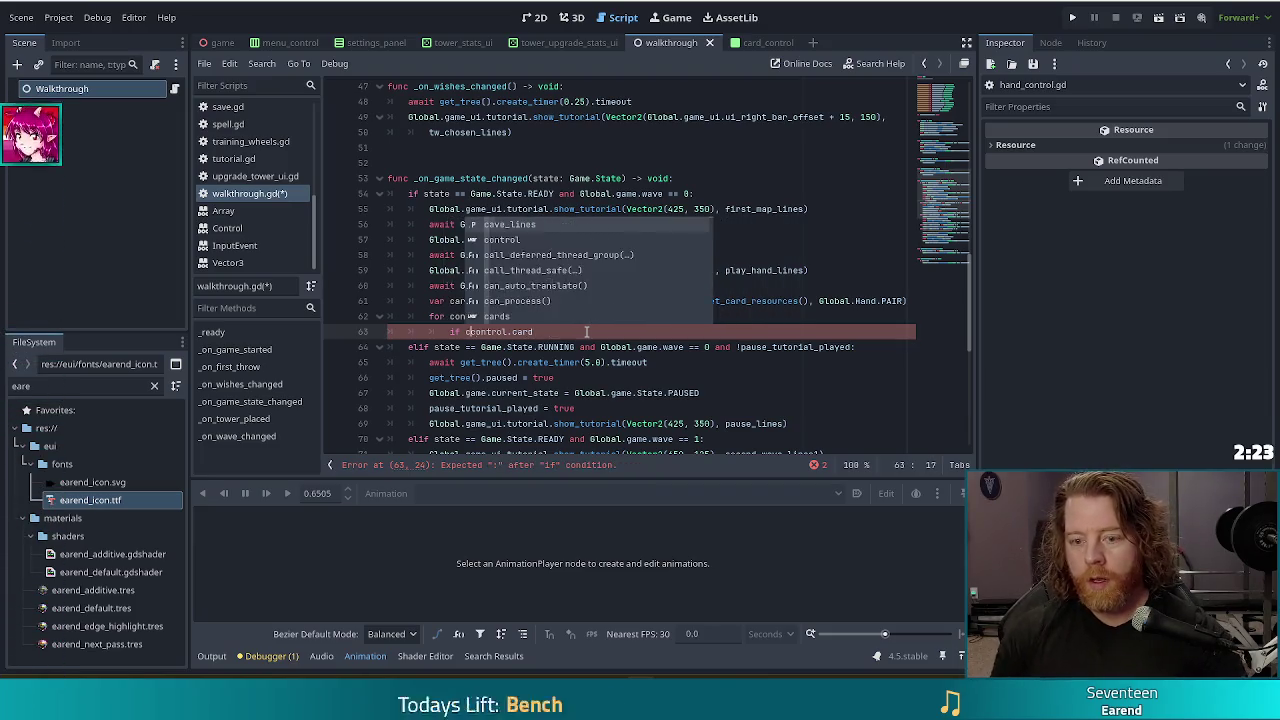
{"action": "type", "text": "ards.fin"}
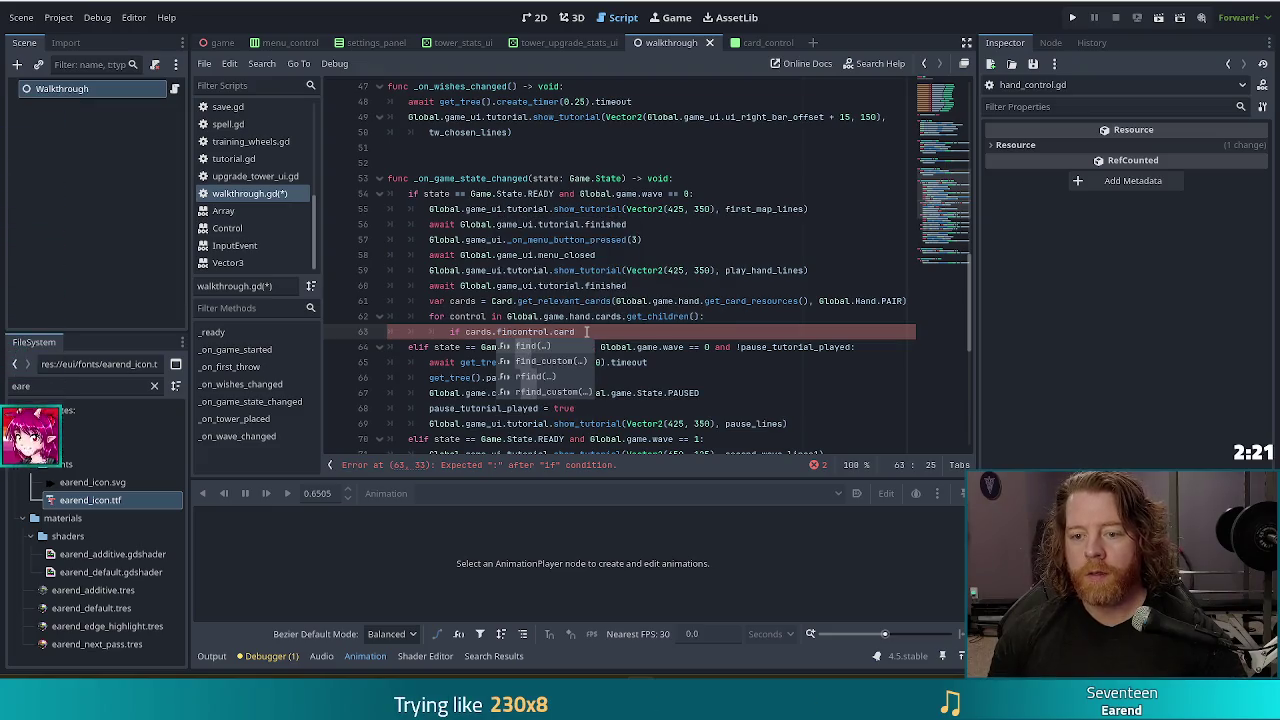
{"action": "key", "text": "BackSpace"}
{"action": "key", "text": "BackSpace"}
{"action": "key", "text": "BackSpace"}
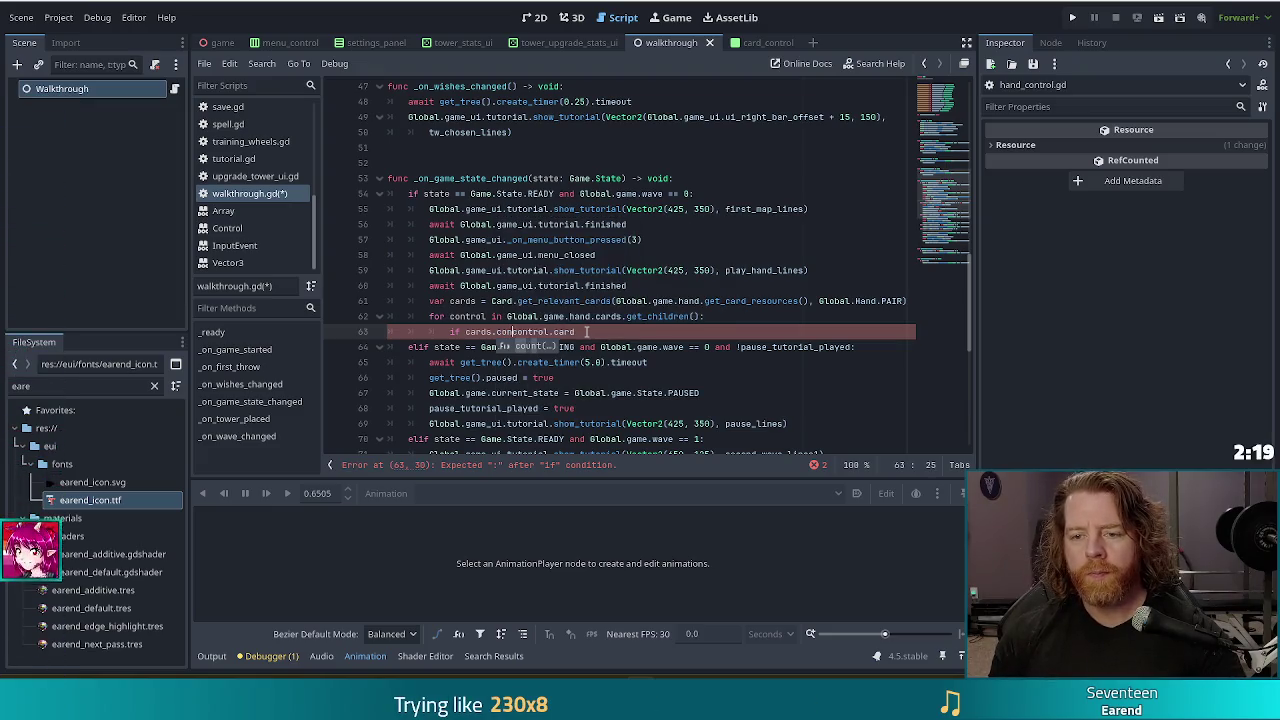
{"action": "type", "text": "ha"}
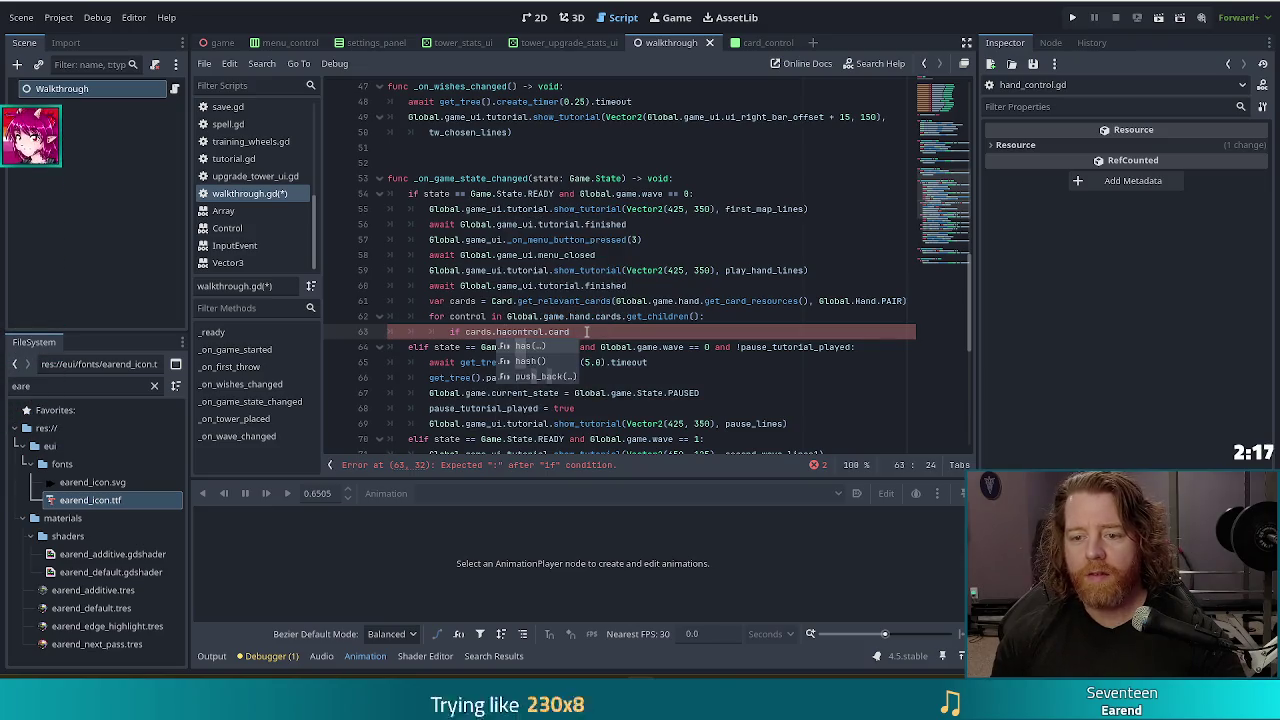
{"action": "key", "text": "Tab"}
{"action": "type", "text": "control"}
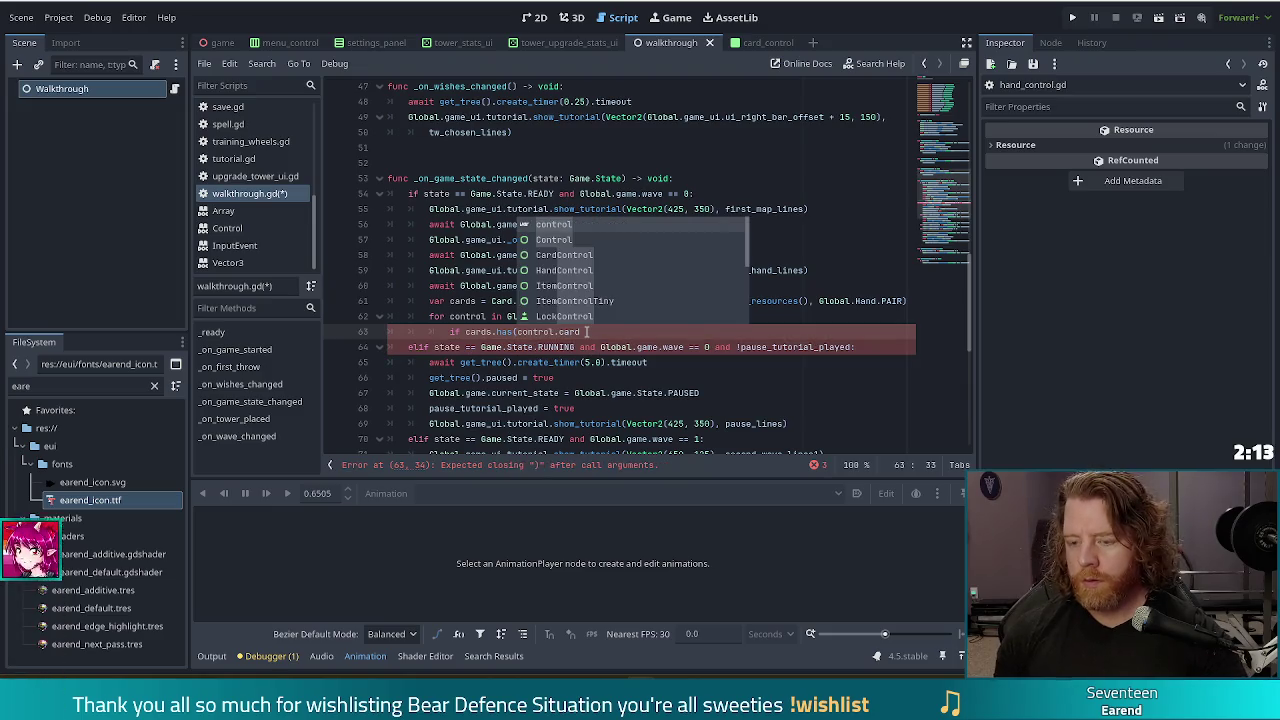
- Replace line 63 with var index = cards.find(control.card), then if index != -1 calling control.set_highlight
{"action": "left_click", "coordinate": [588, 331]}
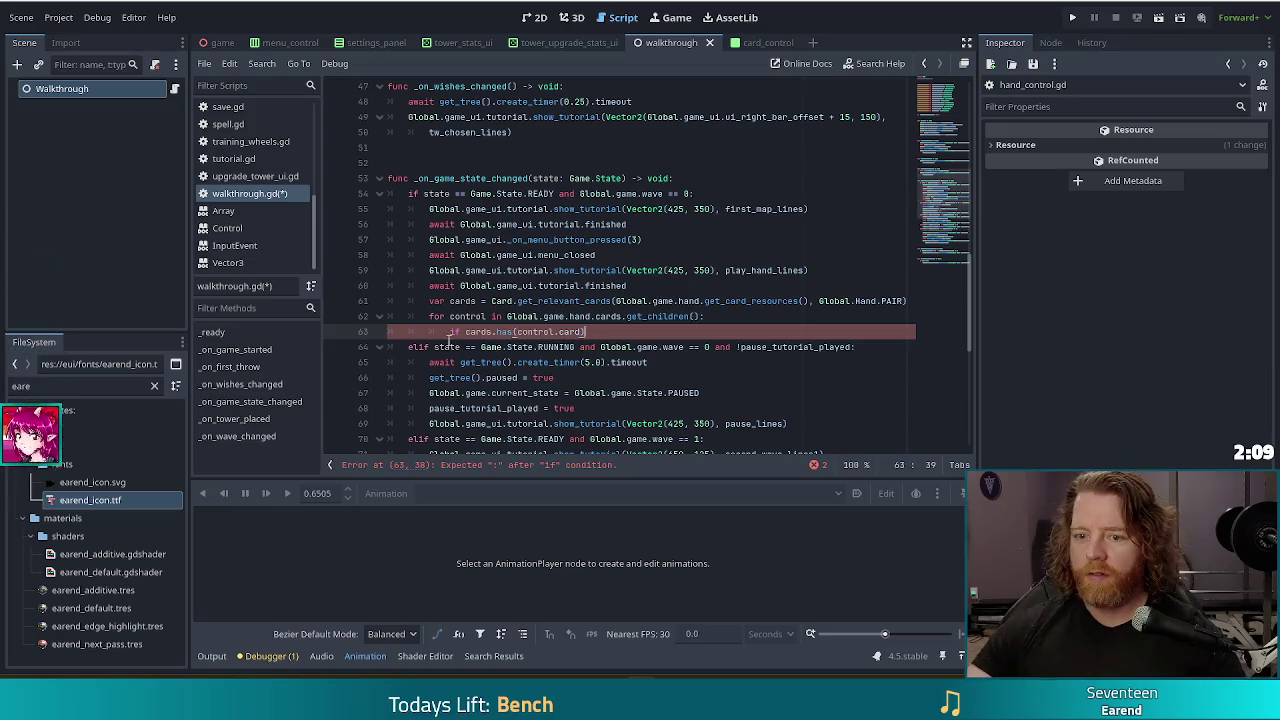
{"action": "type", "text": ")"}
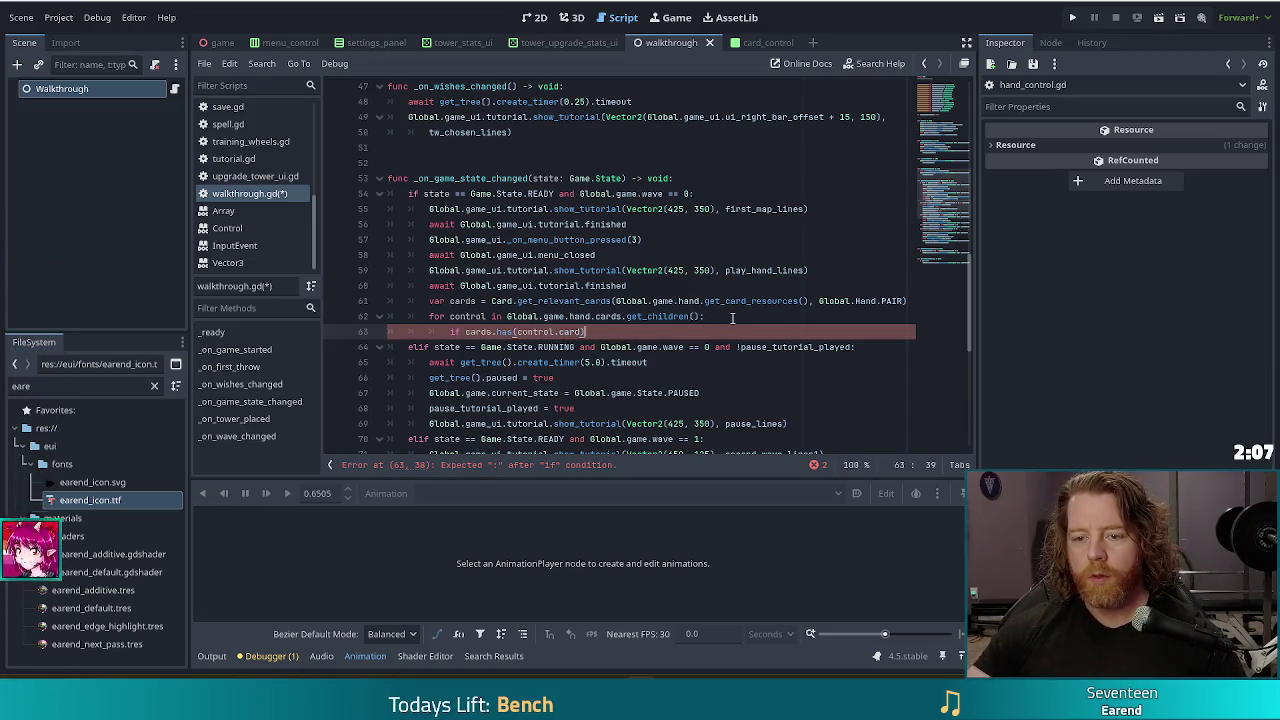
{"action": "key", "text": "shift+Home"}
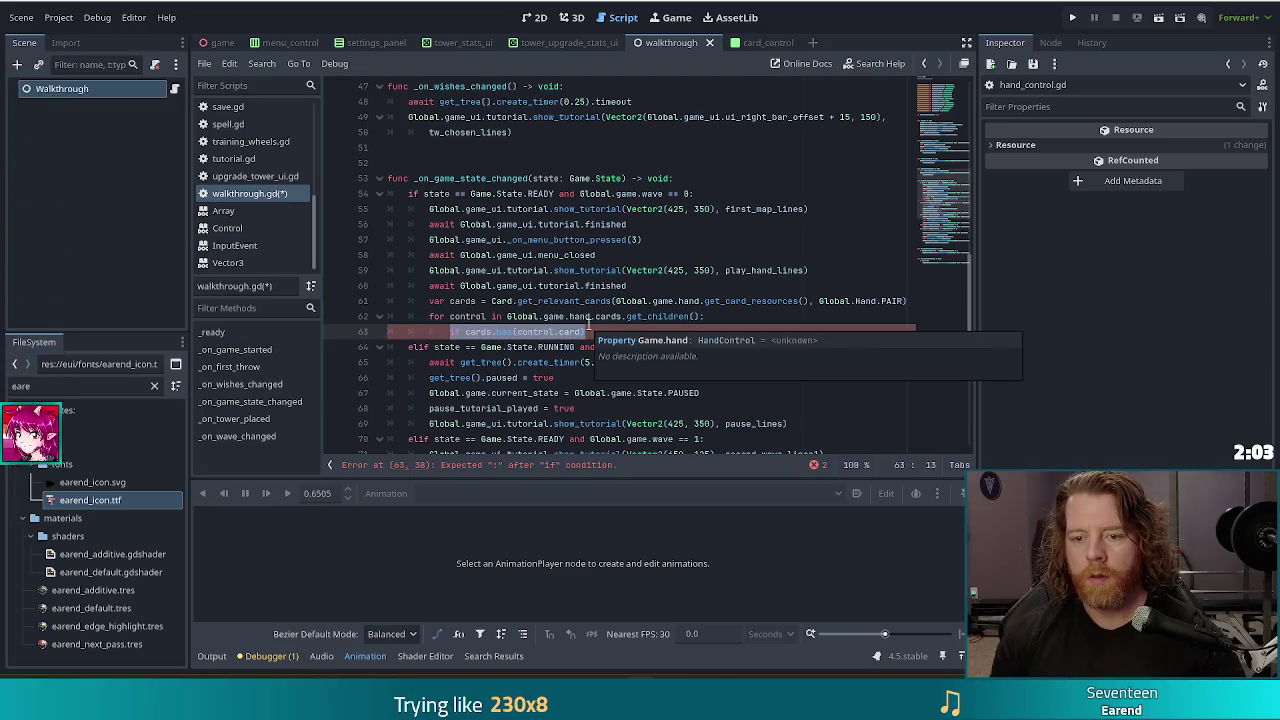
{"action": "type", "text": "var index = "}
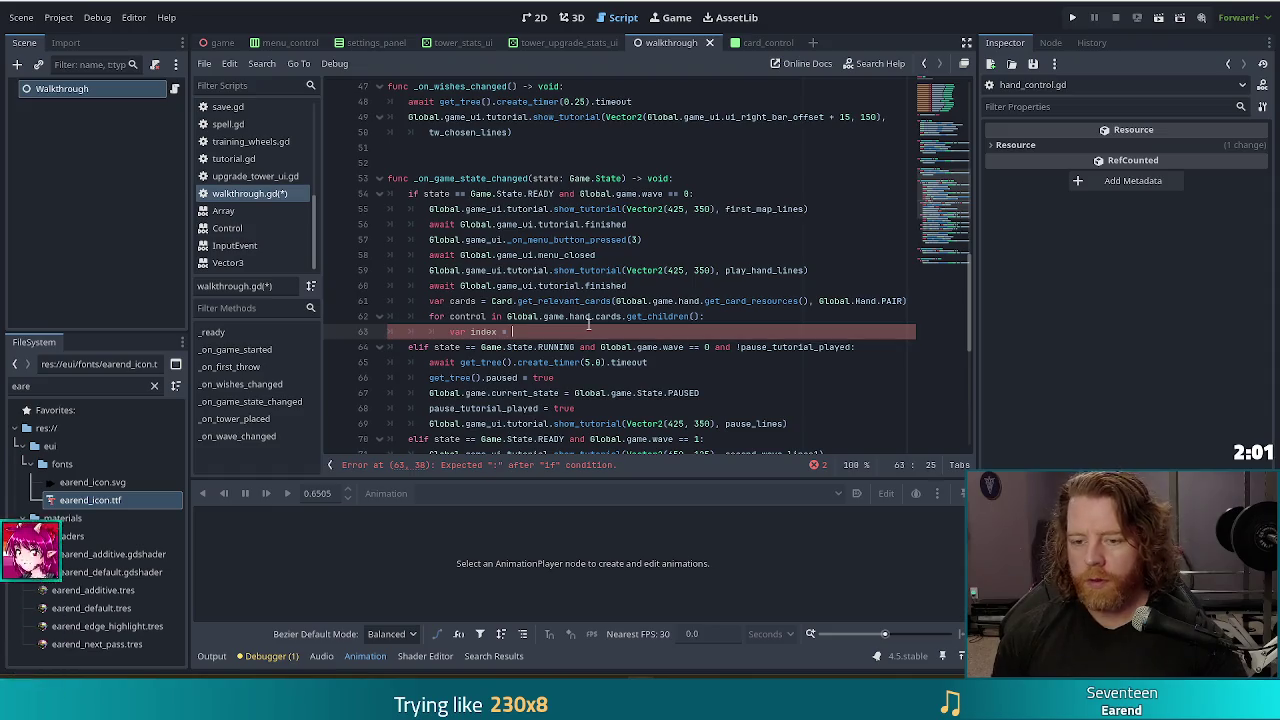
{"action": "type", "text": "cards"}
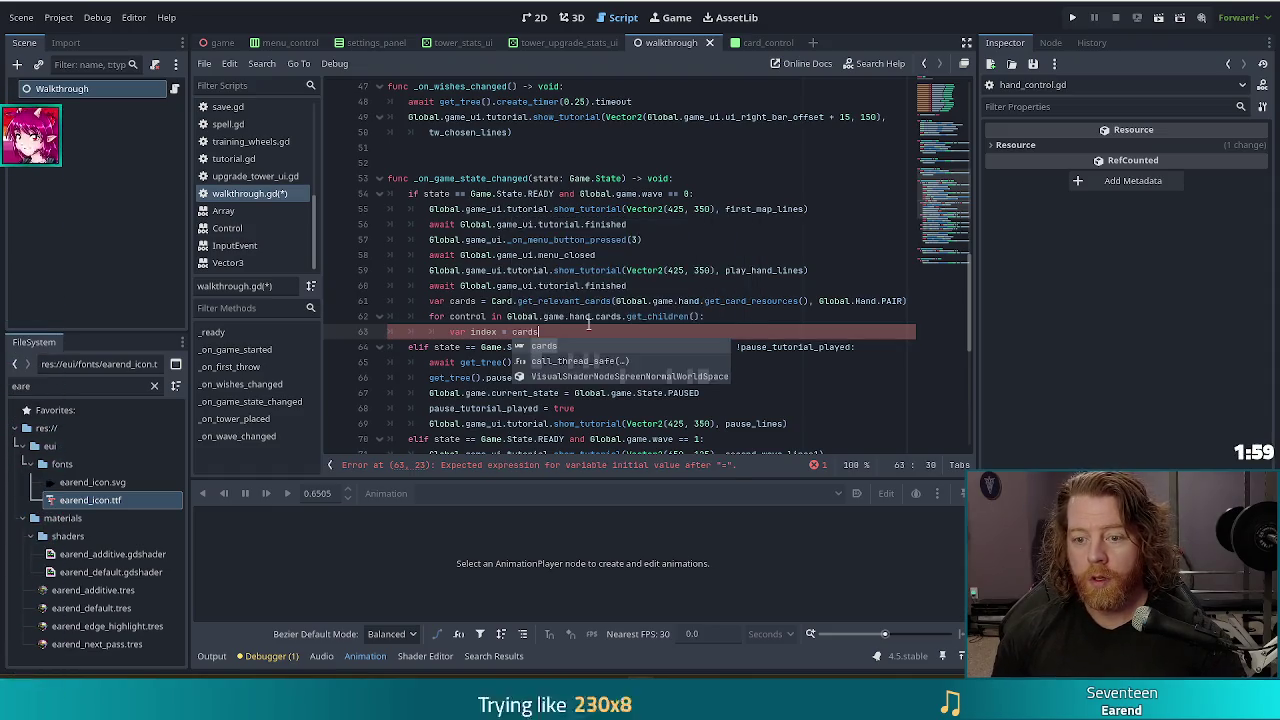
{"action": "type", "text": ".find(control"}
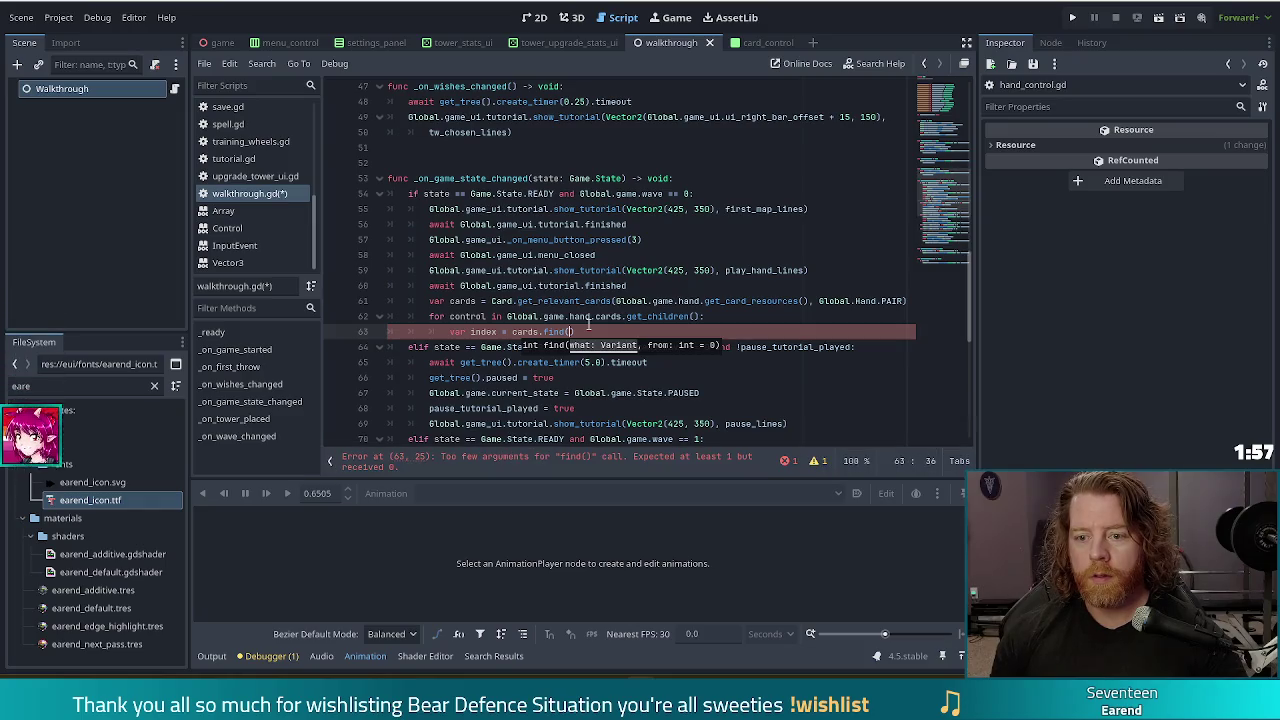
{"action": "type", "text": ".card)"}
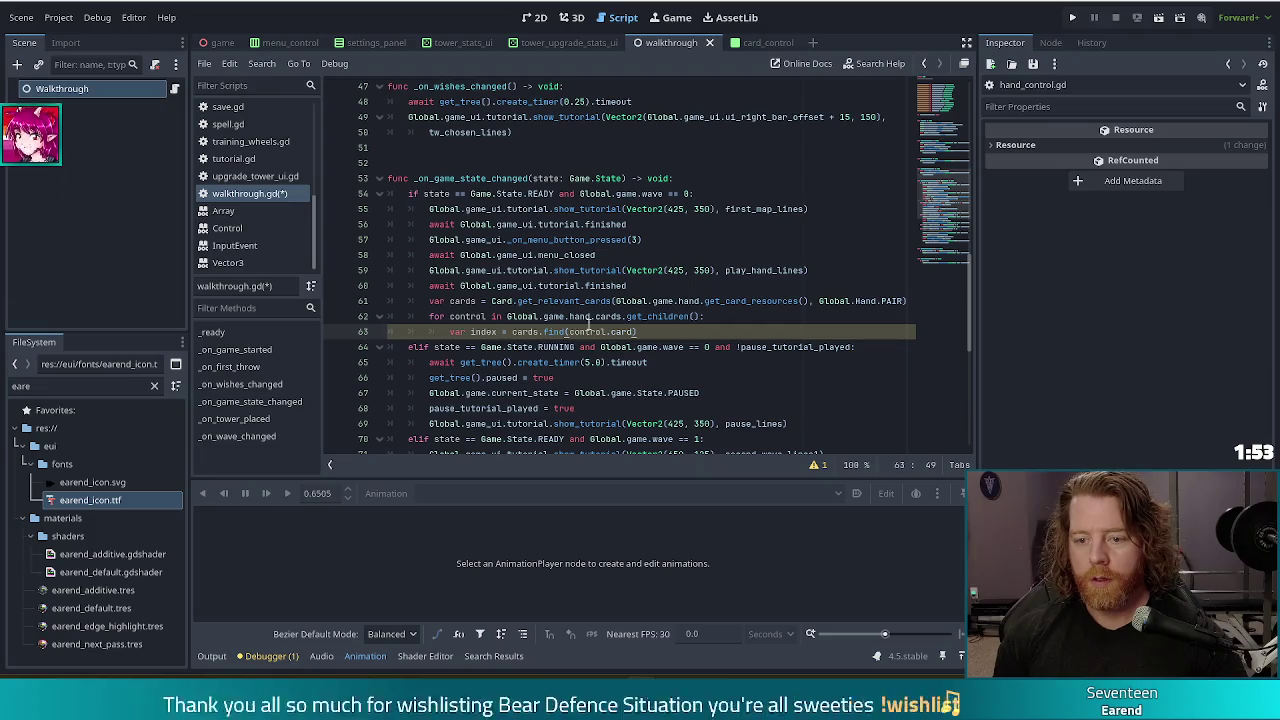
{"action": "key", "text": "Return"}
{"action": "type", "text": "if inde"}
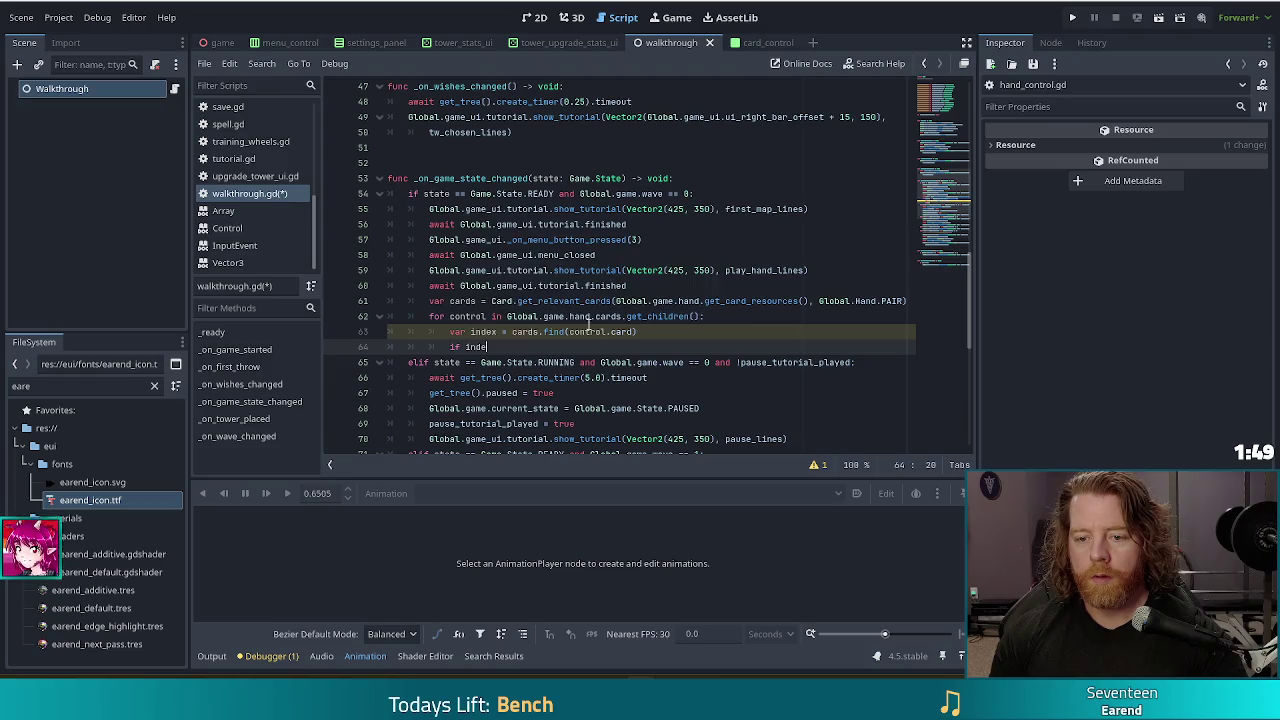
{"action": "type", "text": "x != -1:"}
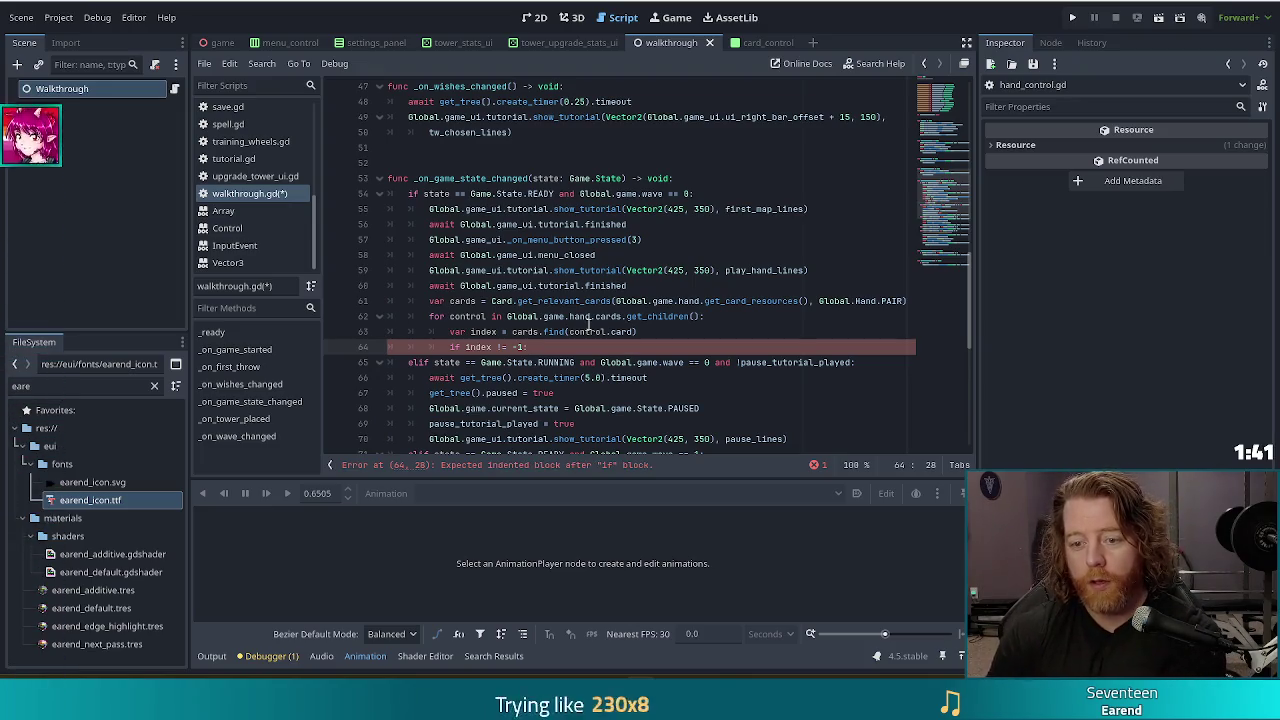
{"action": "key", "text": "Return"}
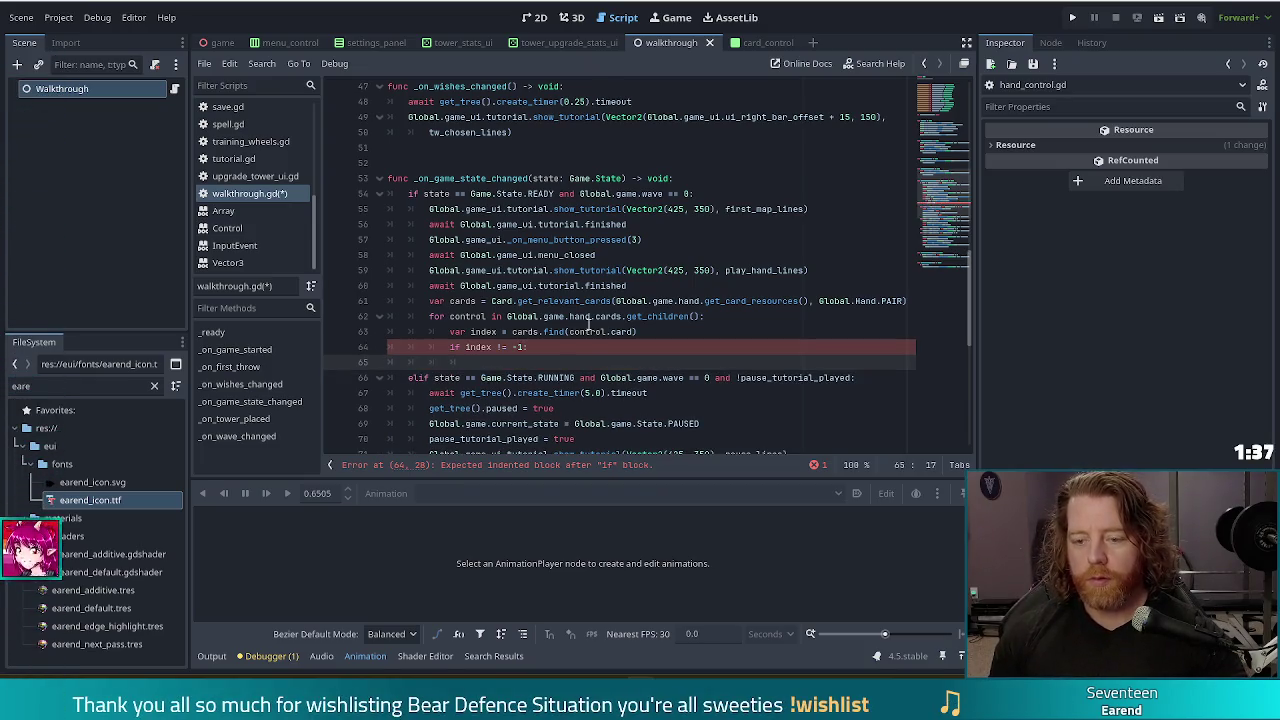
{"action": "type", "text": "c"}
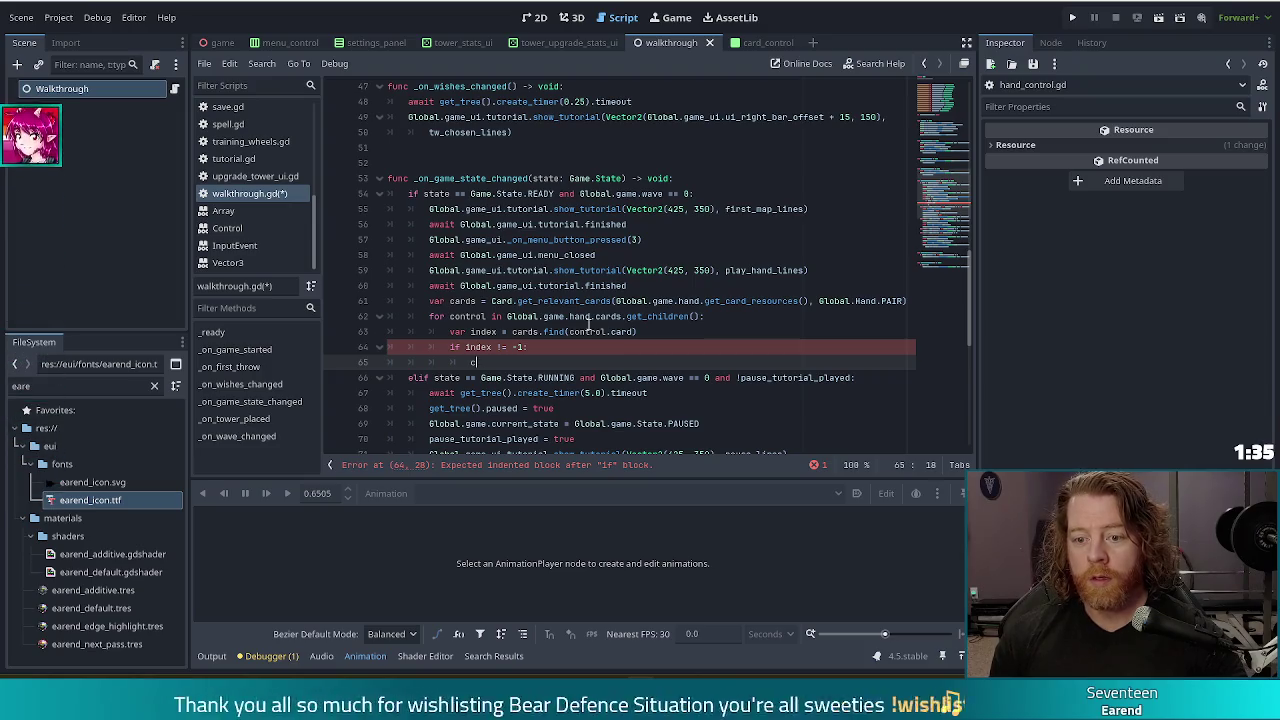
{"action": "type", "text": "ontrol."}
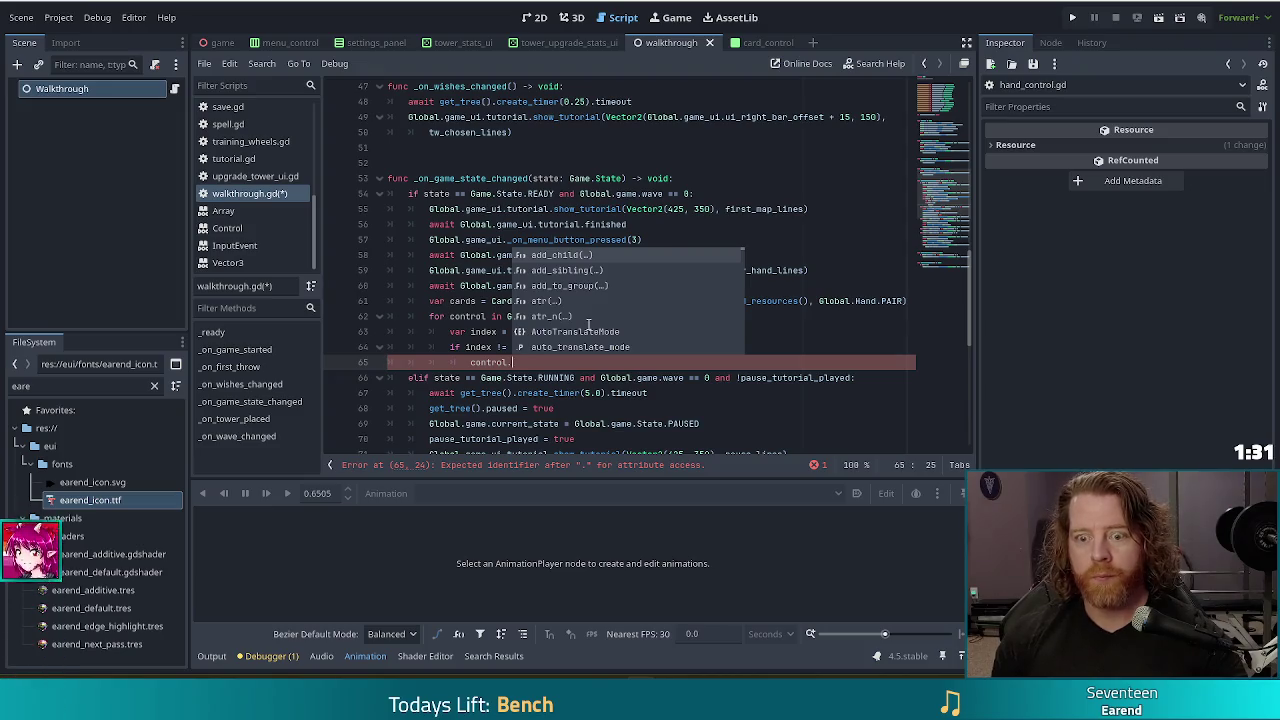
{"action": "type", "text": "aset_highlight"}
{"action": "type", "text": "(true"}
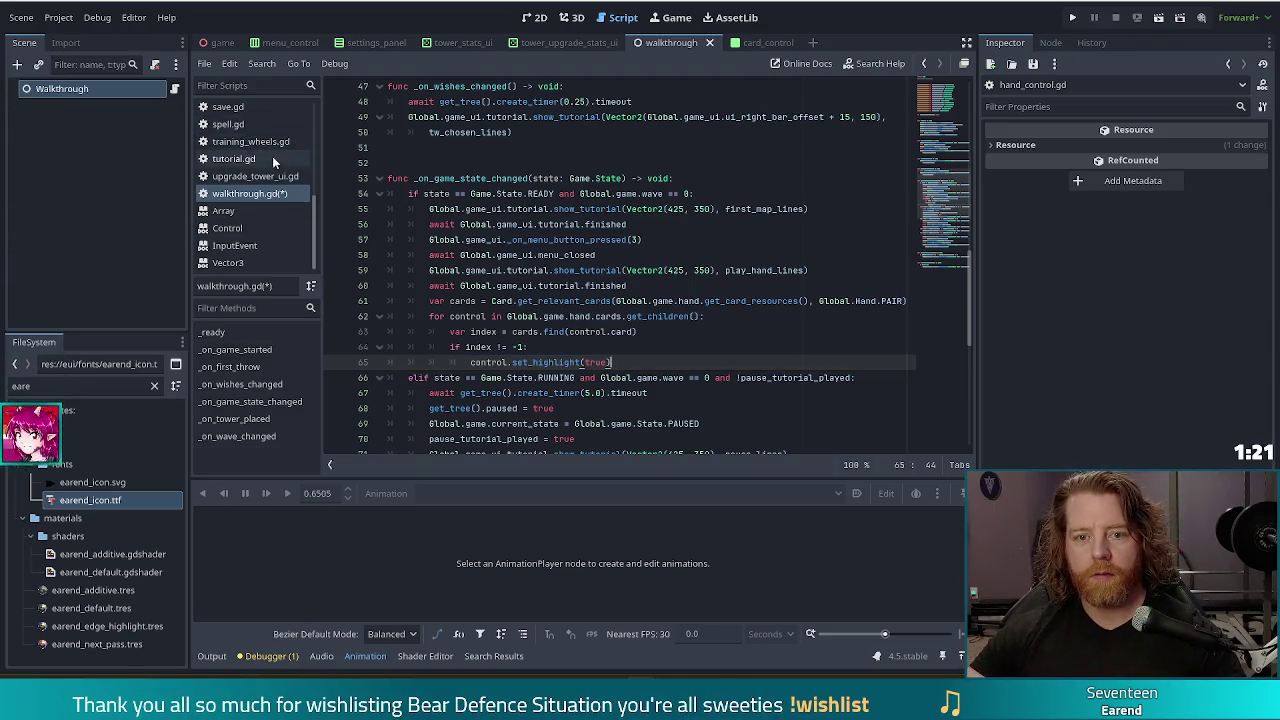
- Step back and forth through recent script locations to land in card_control.gd
{"action": "scroll", "coordinate": [250, 155], "scroll_direction": "up", "scroll_amount": 10}
{"action": "left_click", "coordinate": [238, 145]}
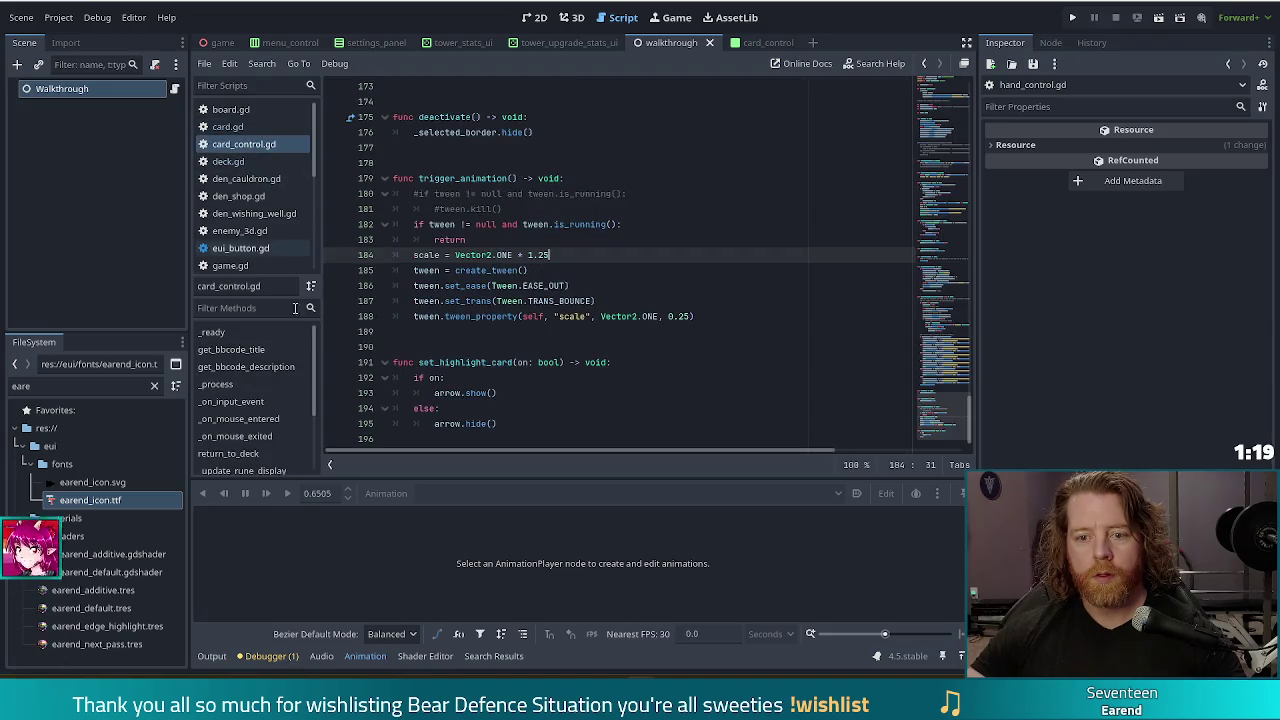
{"action": "key", "text": "alt+Left"}
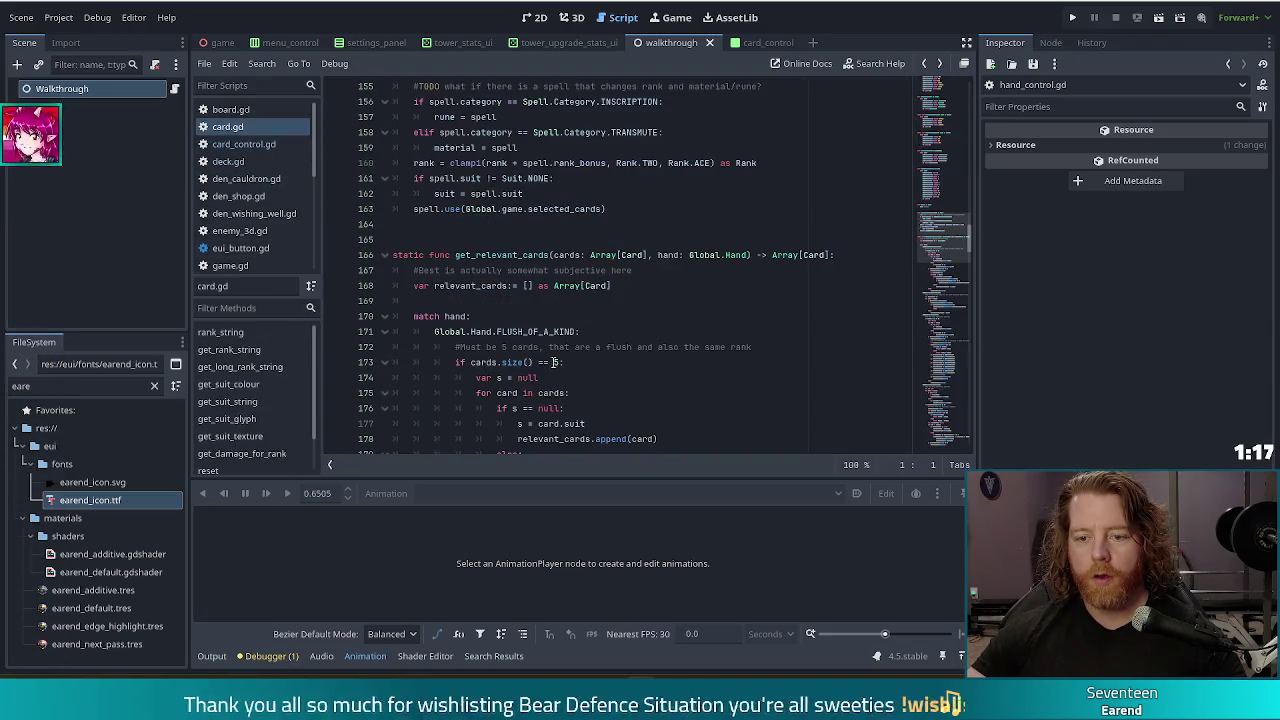
{"action": "key", "text": "alt+Right"}
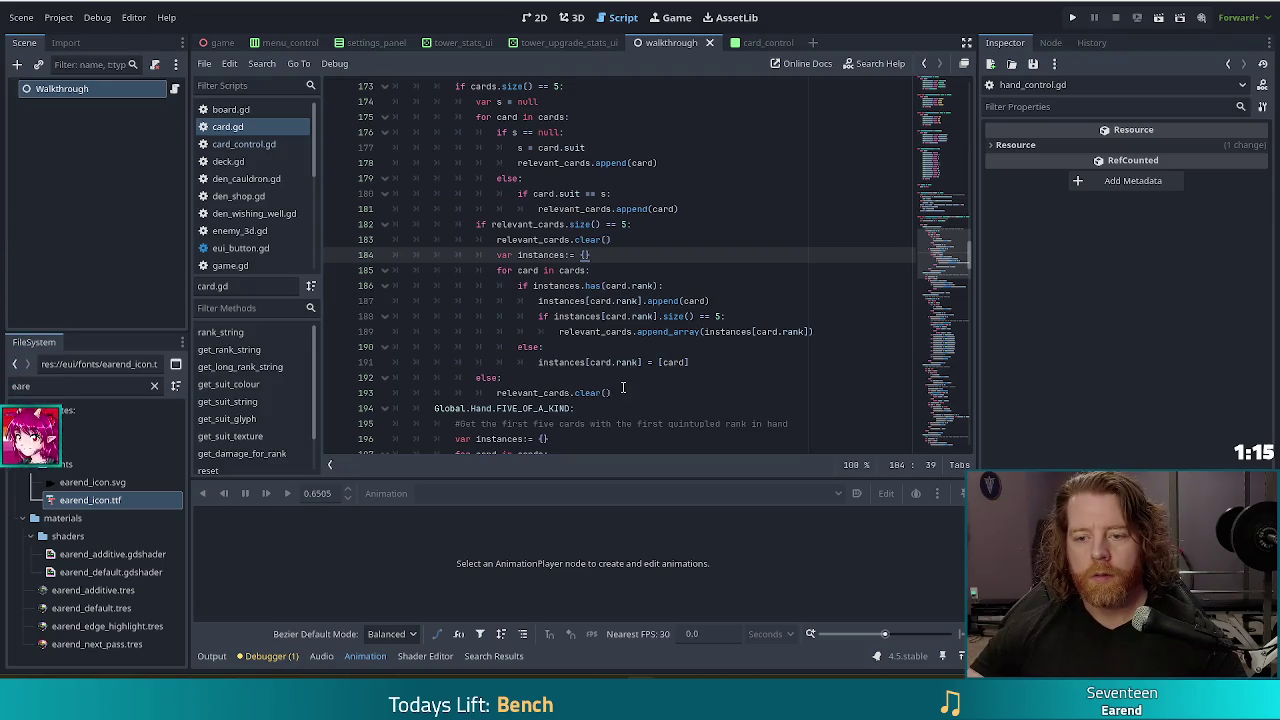
{"action": "key", "text": "alt+Left"}
{"action": "key", "text": "alt+Left"}
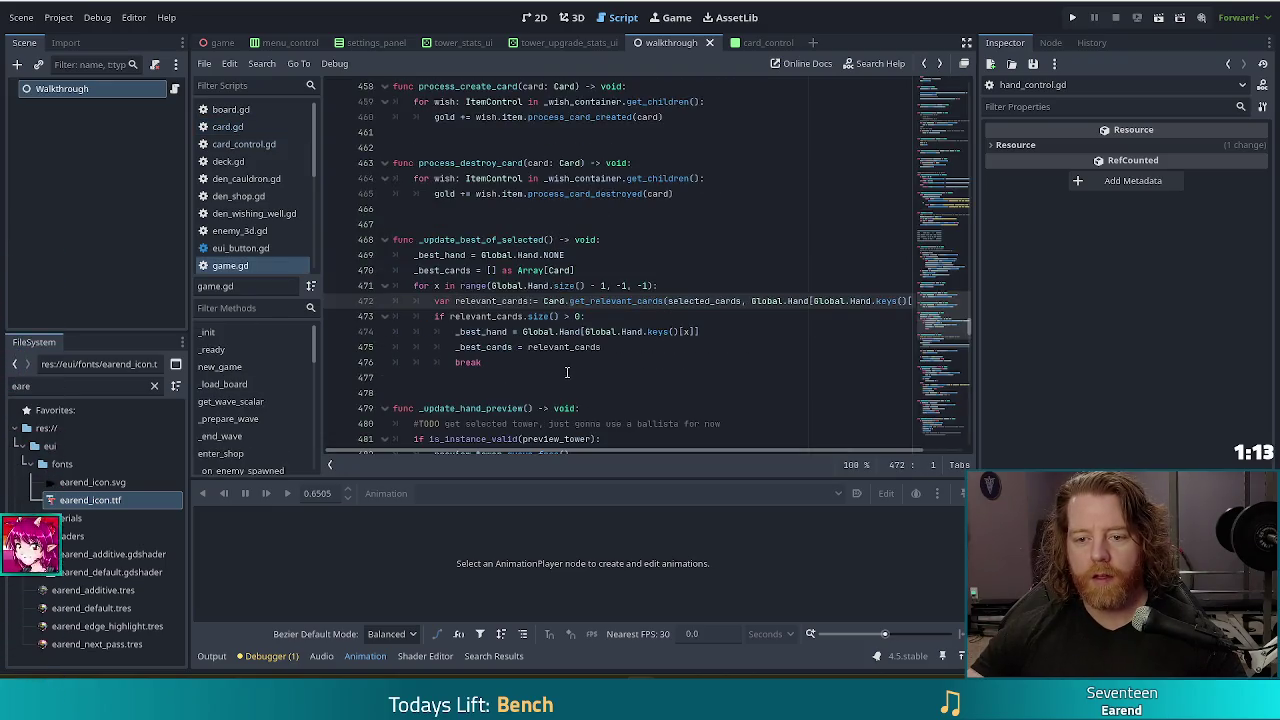
{"action": "key", "text": "alt+Right"}
{"action": "key", "text": "alt+Right"}
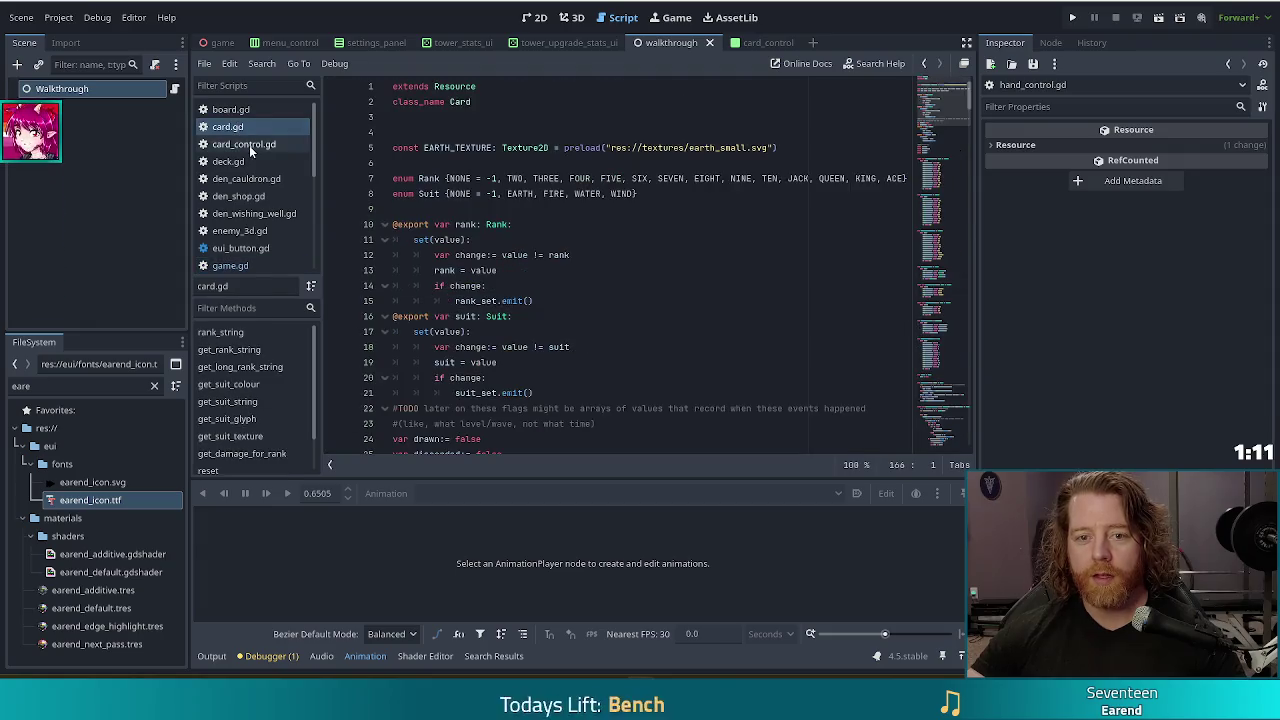
- Rename set_highlight_card to set_highlight on line 191 of card_control.gd
{"action": "left_click", "coordinate": [516, 362]}
{"action": "key", "text": "BackSpace"}
{"action": "key", "text": "BackSpace"}
{"action": "key", "text": "BackSpace"}
{"action": "key", "text": "Escape"}
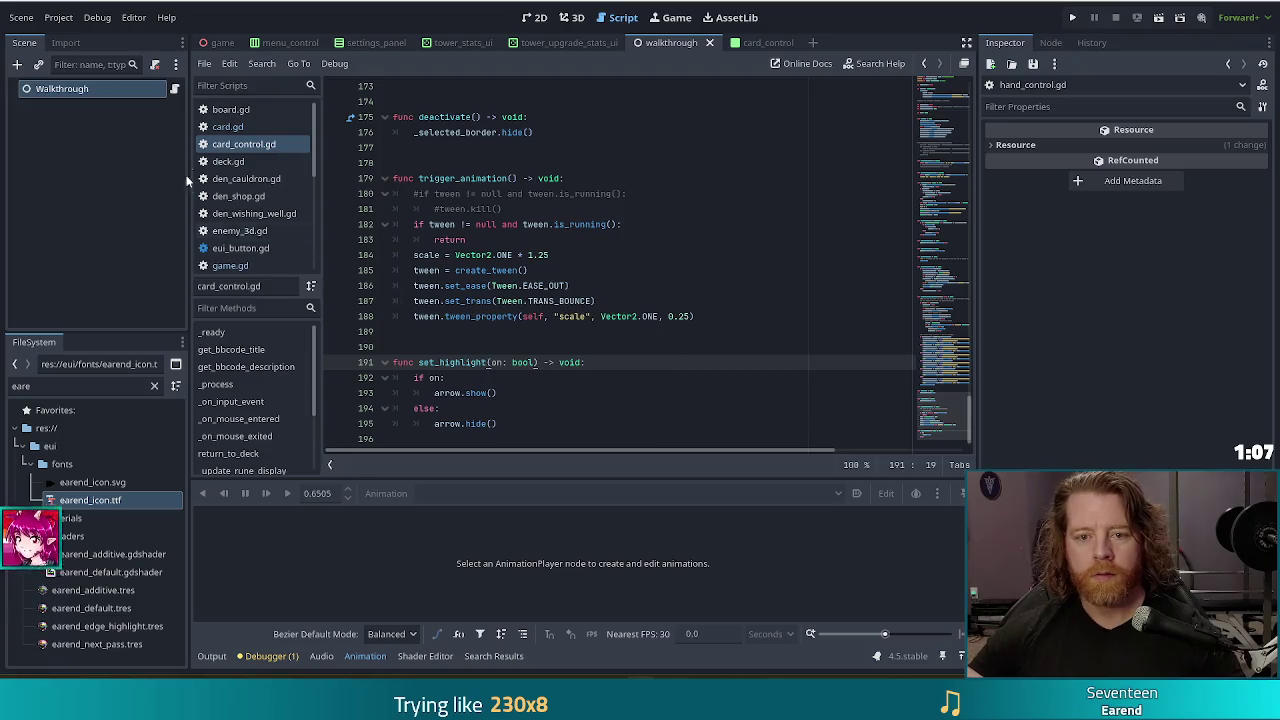
{"action": "scroll", "coordinate": [279, 184], "scroll_direction": "down", "scroll_amount": 5}
{"action": "left_click", "coordinate": [254, 255]}
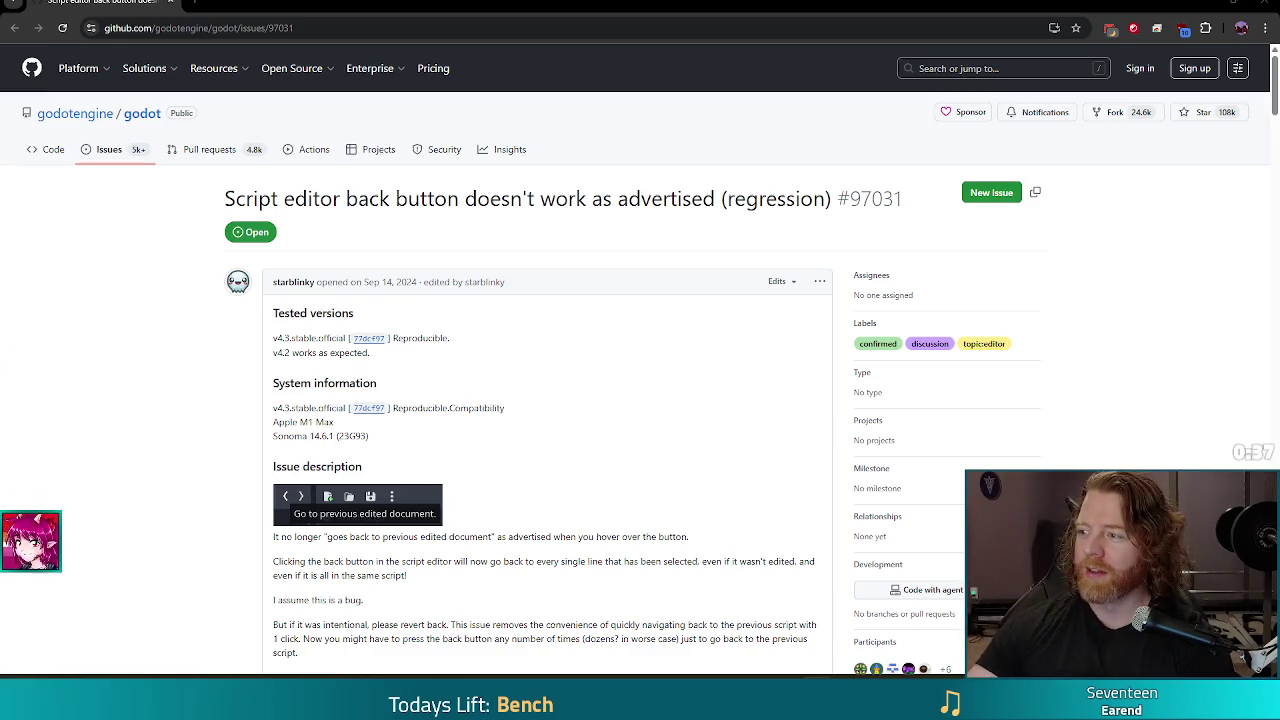
- Scroll through issue #97031, highlighting the first paragraph of a contributor's comment
{"action": "scroll", "coordinate": [213, 366], "scroll_direction": "down", "scroll_amount": 1}
{"action": "scroll", "coordinate": [213, 366], "scroll_direction": "down", "scroll_amount": 2}
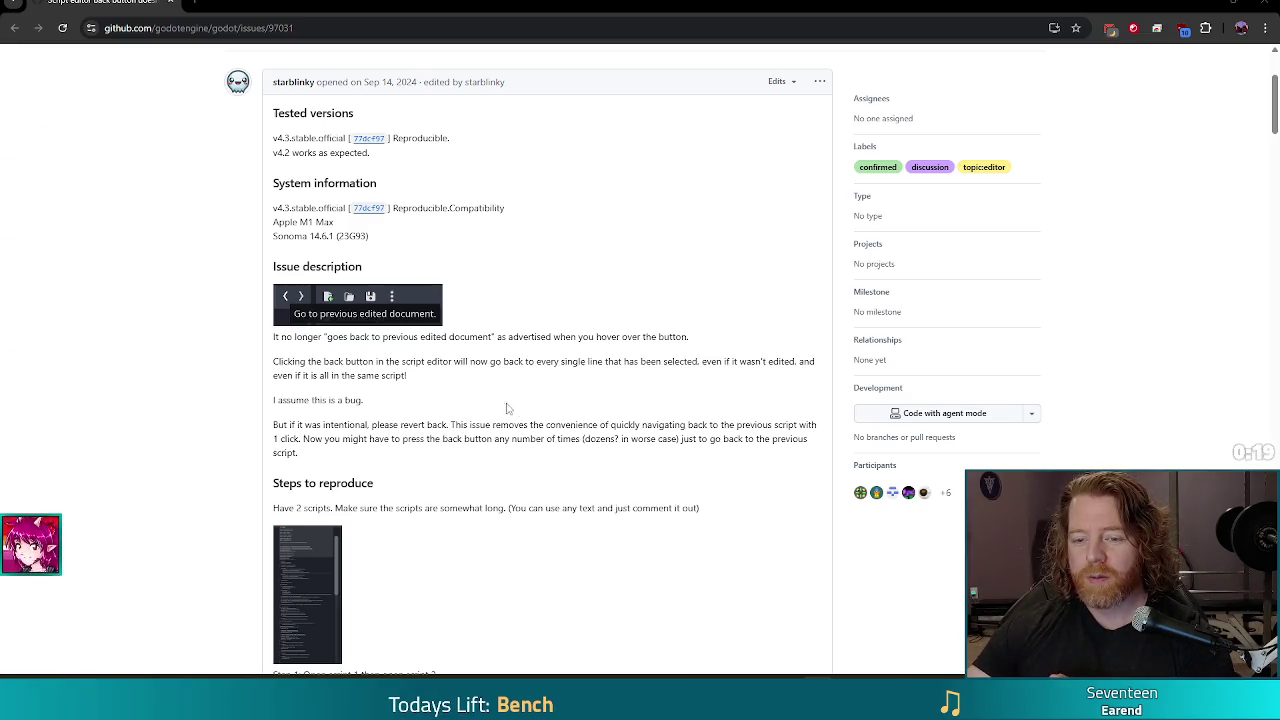
{"action": "scroll", "coordinate": [364, 473], "scroll_direction": "down", "scroll_amount": 5}
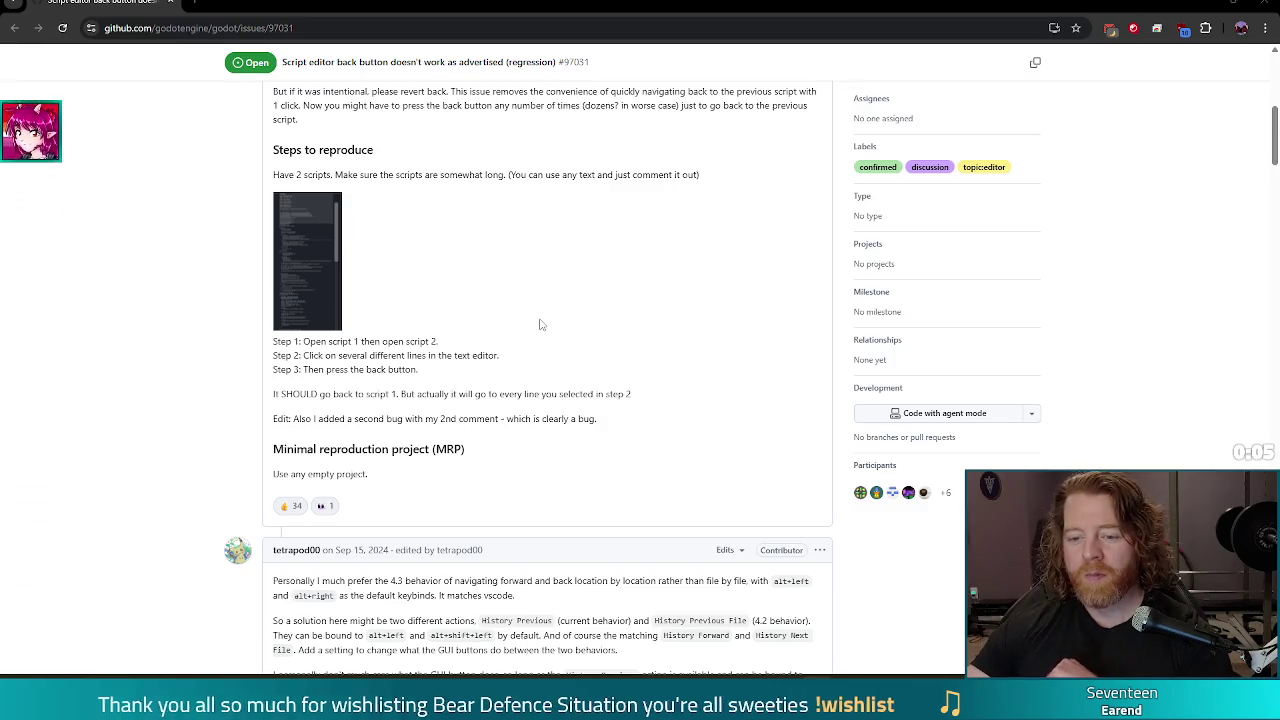
{"action": "scroll", "coordinate": [535, 320], "scroll_direction": "down", "scroll_amount": 3}
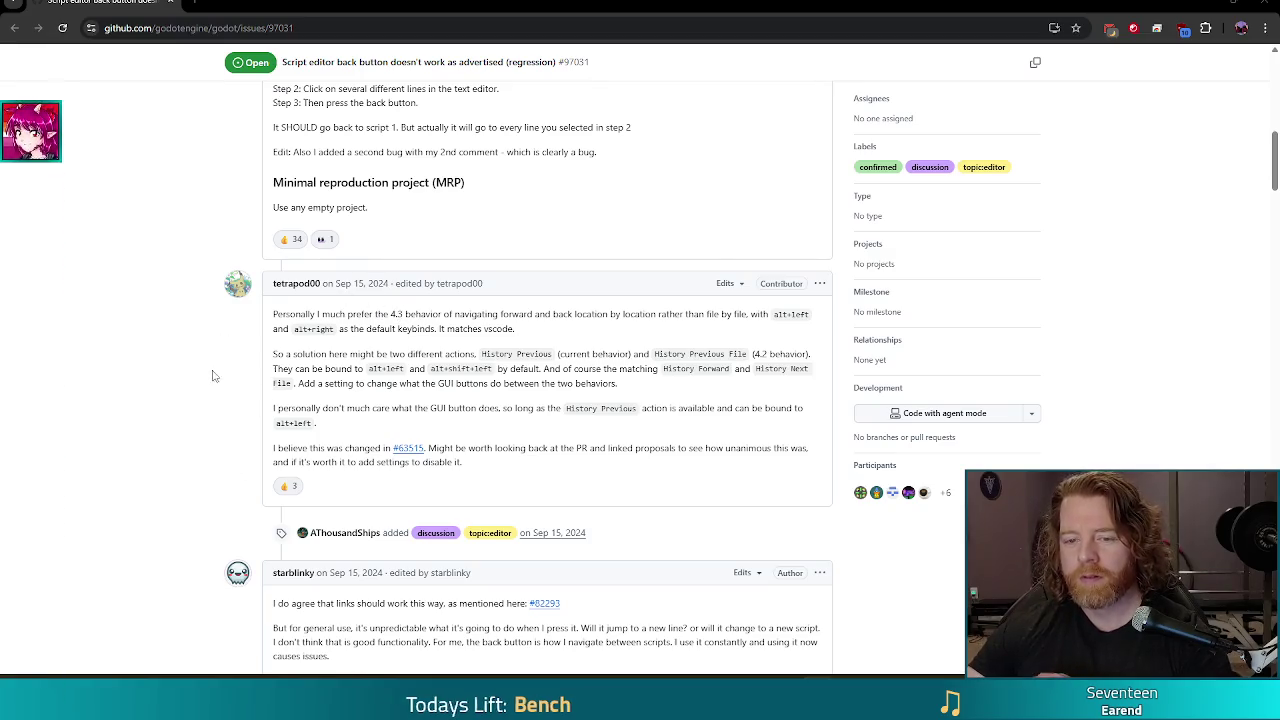
{"action": "mouse_move", "coordinate": [272, 313]}
{"action": "left_mouse_down"}
{"action": "mouse_move", "coordinate": [514, 368]}
{"action": "mouse_move", "coordinate": [537, 484]}
{"action": "mouse_move", "coordinate": [523, 314]}
{"action": "left_mouse_up"}
{"action": "left_click", "coordinate": [394, 378]}
- Read on to the comment about ctrl+click not changing the stack, then return to Godot
{"action": "scroll", "coordinate": [400, 340], "scroll_direction": "down", "scroll_amount": 3}
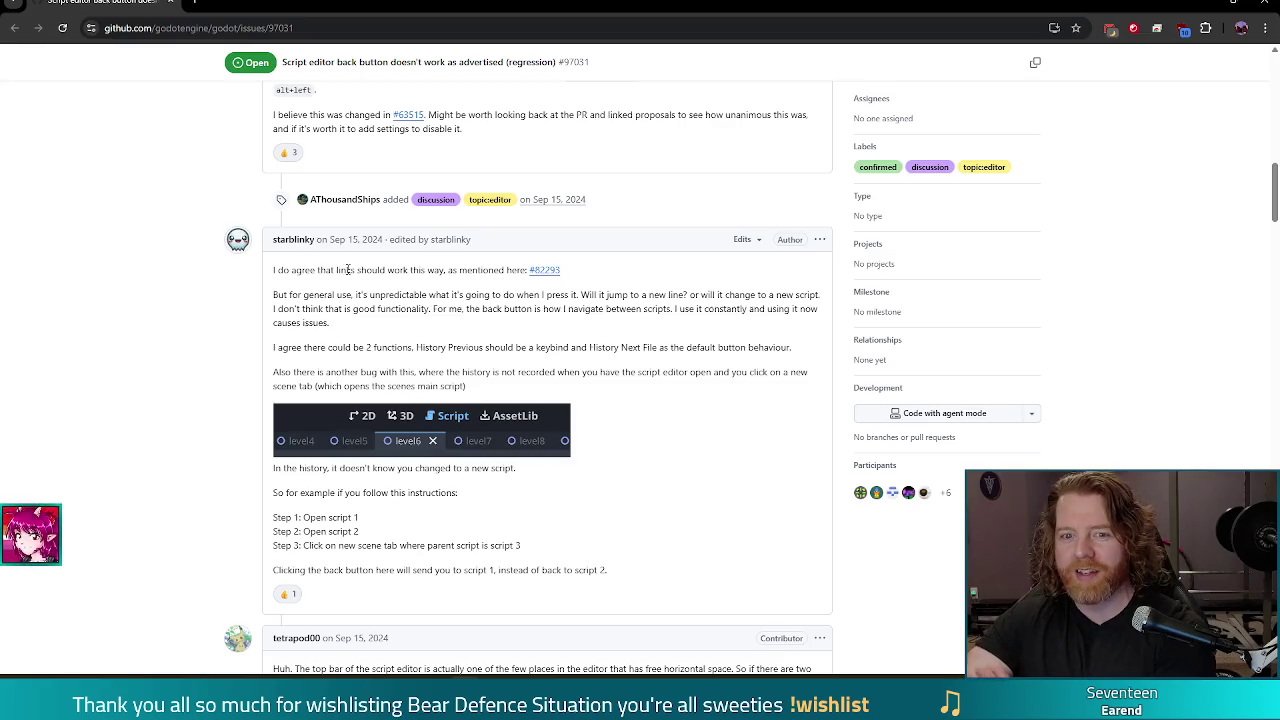
{"action": "scroll", "coordinate": [555, 438], "scroll_direction": "down", "scroll_amount": 2}
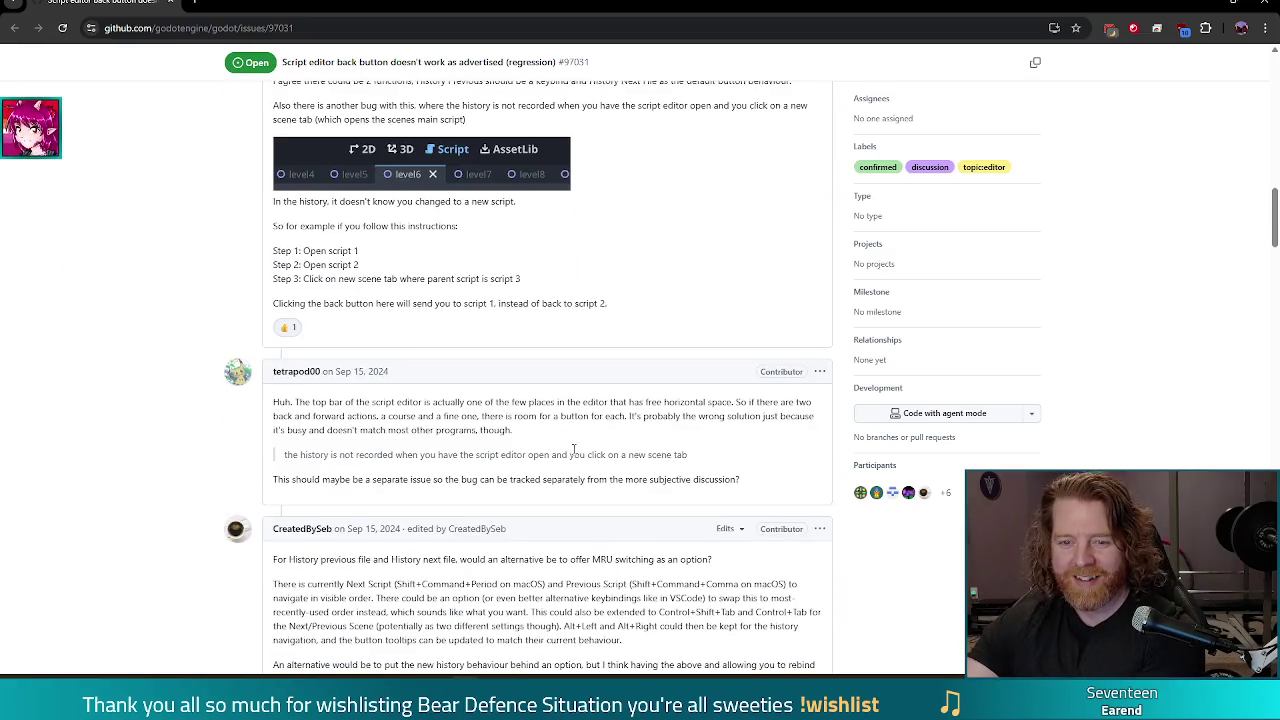
{"action": "scroll", "coordinate": [549, 438], "scroll_direction": "down", "scroll_amount": 1}
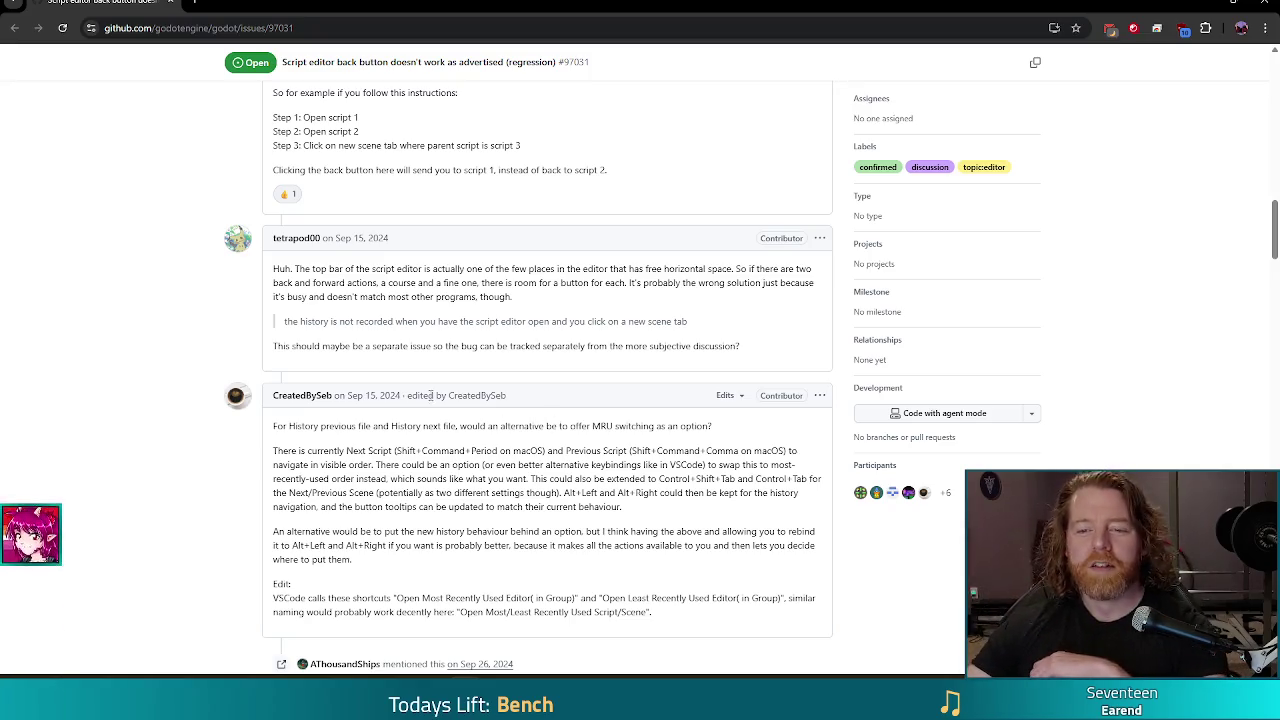
{"action": "scroll", "coordinate": [403, 283], "scroll_direction": "down", "scroll_amount": 3}
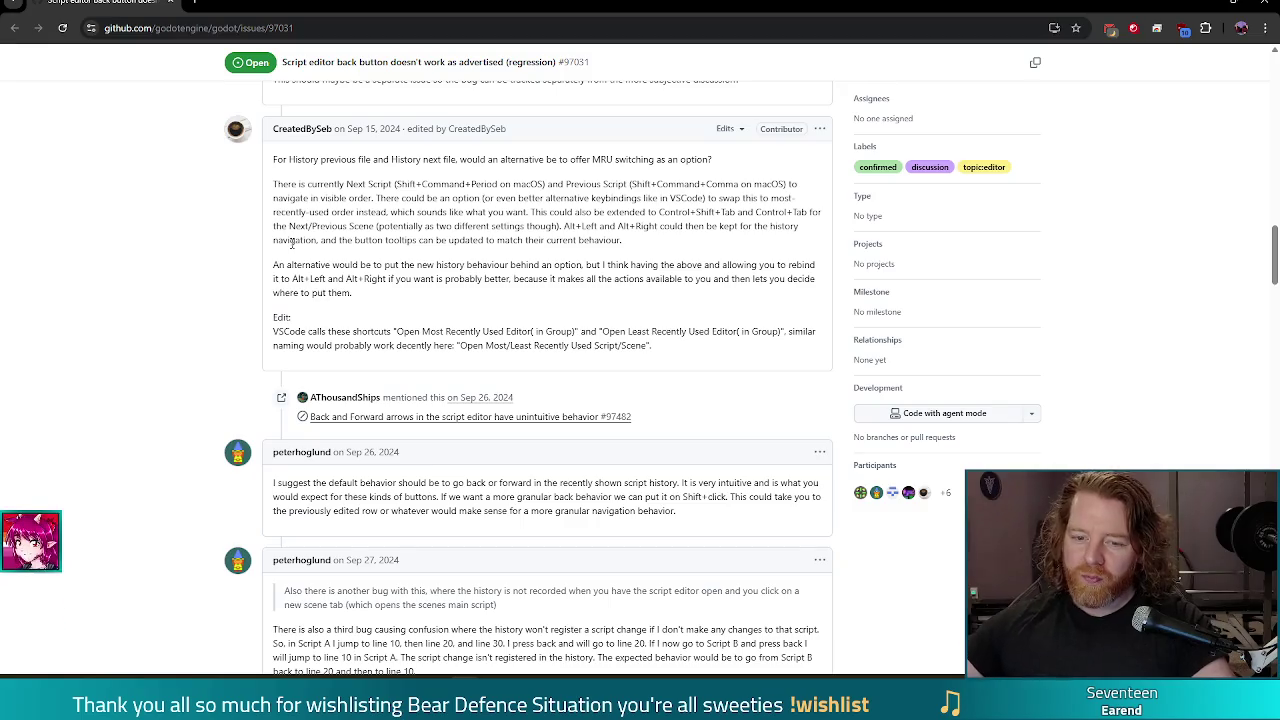
{"action": "scroll", "coordinate": [337, 444], "scroll_direction": "down", "scroll_amount": 5}
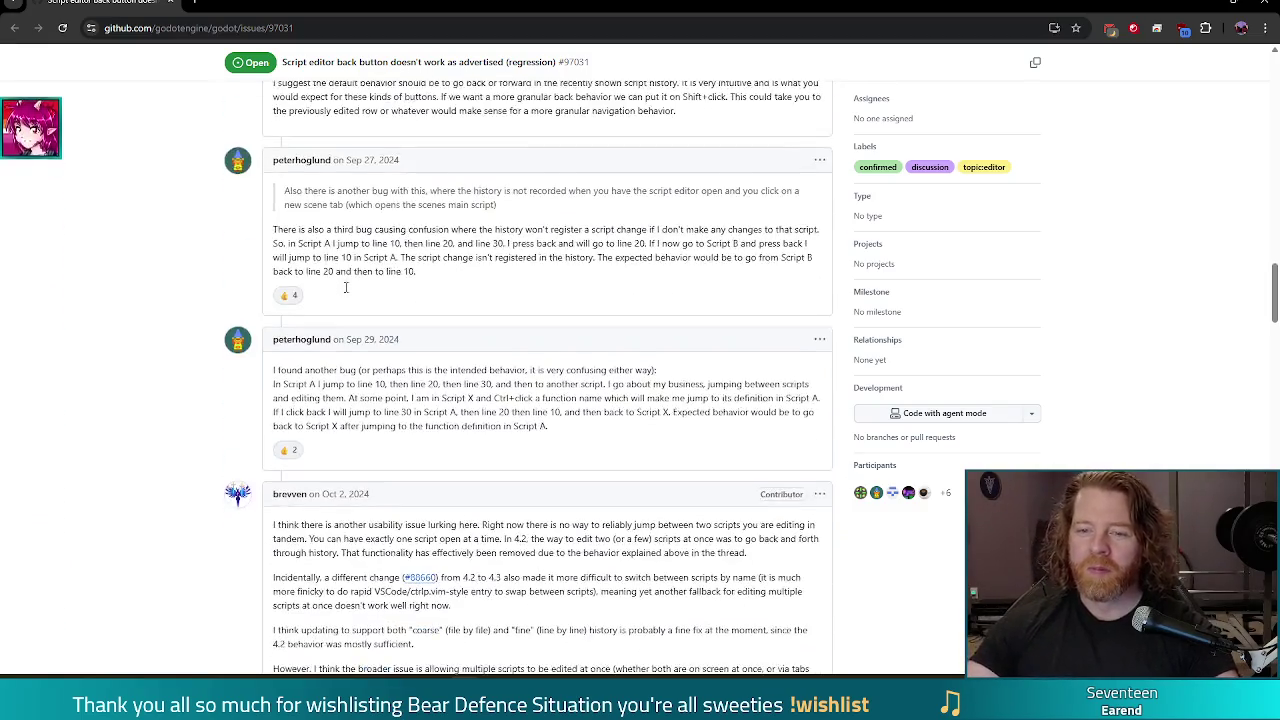
{"action": "scroll", "coordinate": [337, 444], "scroll_direction": "down", "scroll_amount": 10}
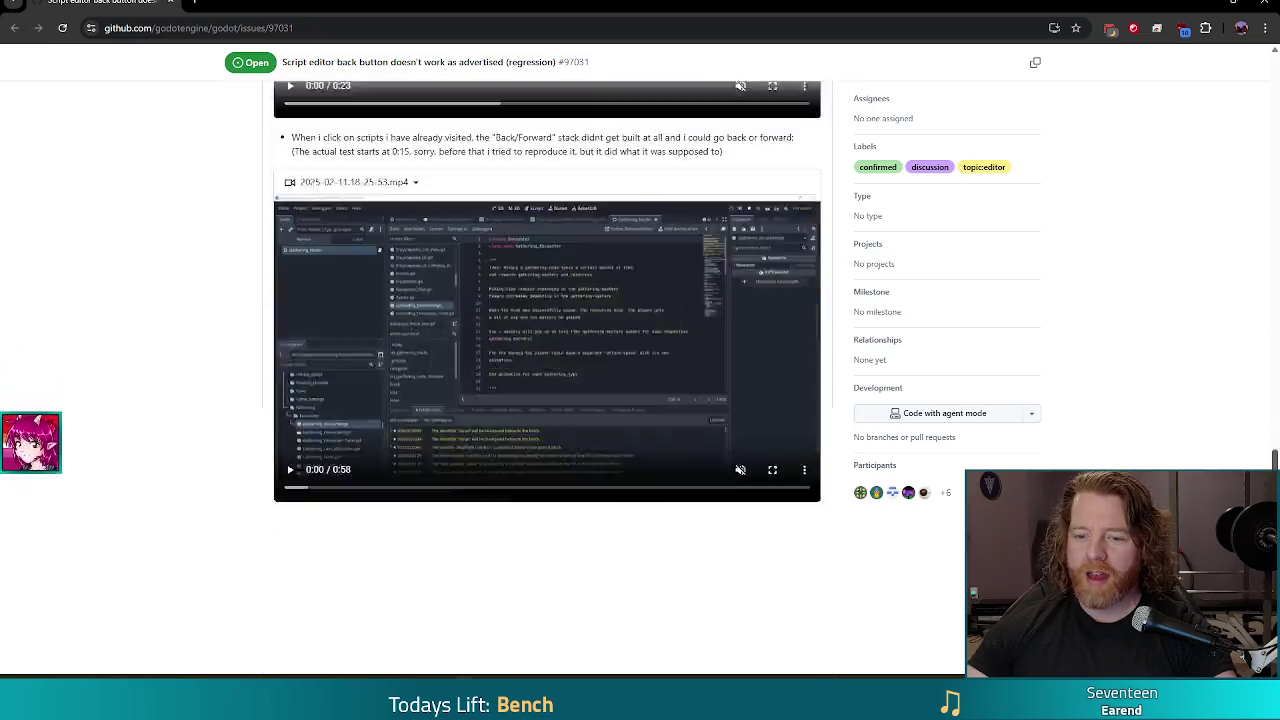
{"action": "scroll", "coordinate": [337, 444], "scroll_direction": "down", "scroll_amount": 4}
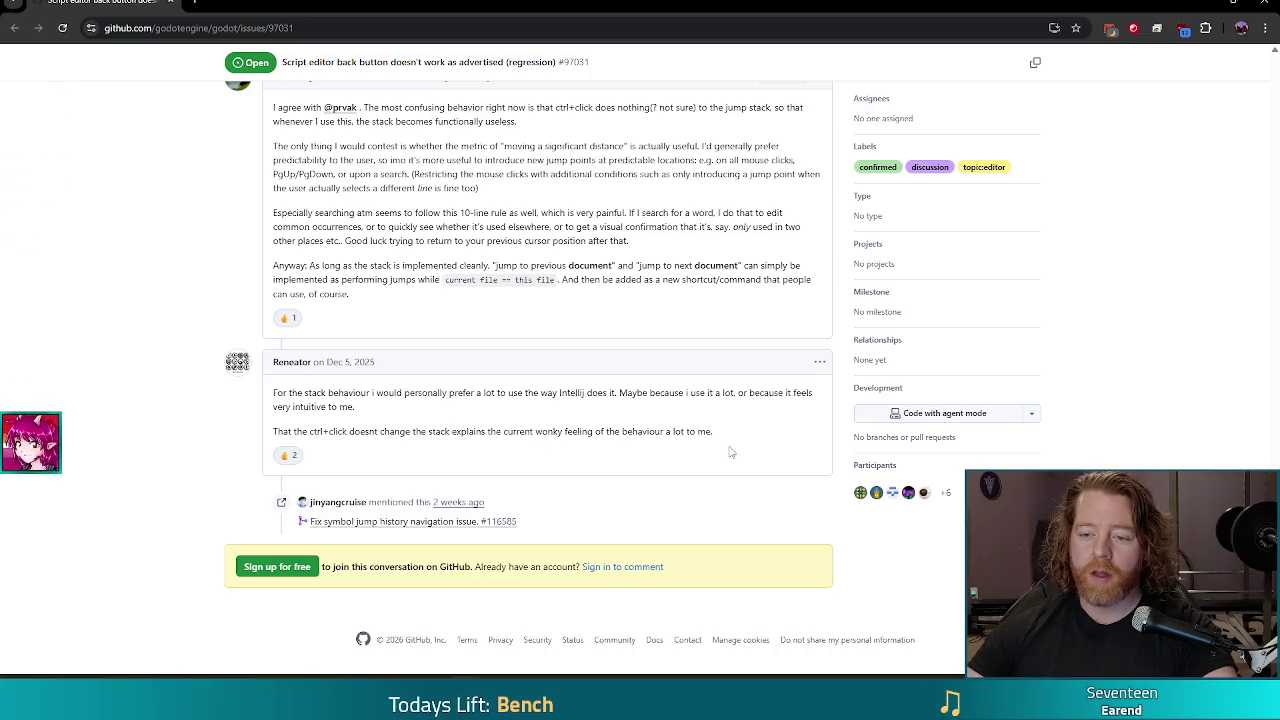
{"action": "left_click_drag", "start_coordinate": [714, 431], "coordinate": [258, 428]}
{"action": "left_click", "coordinate": [372, 427]}
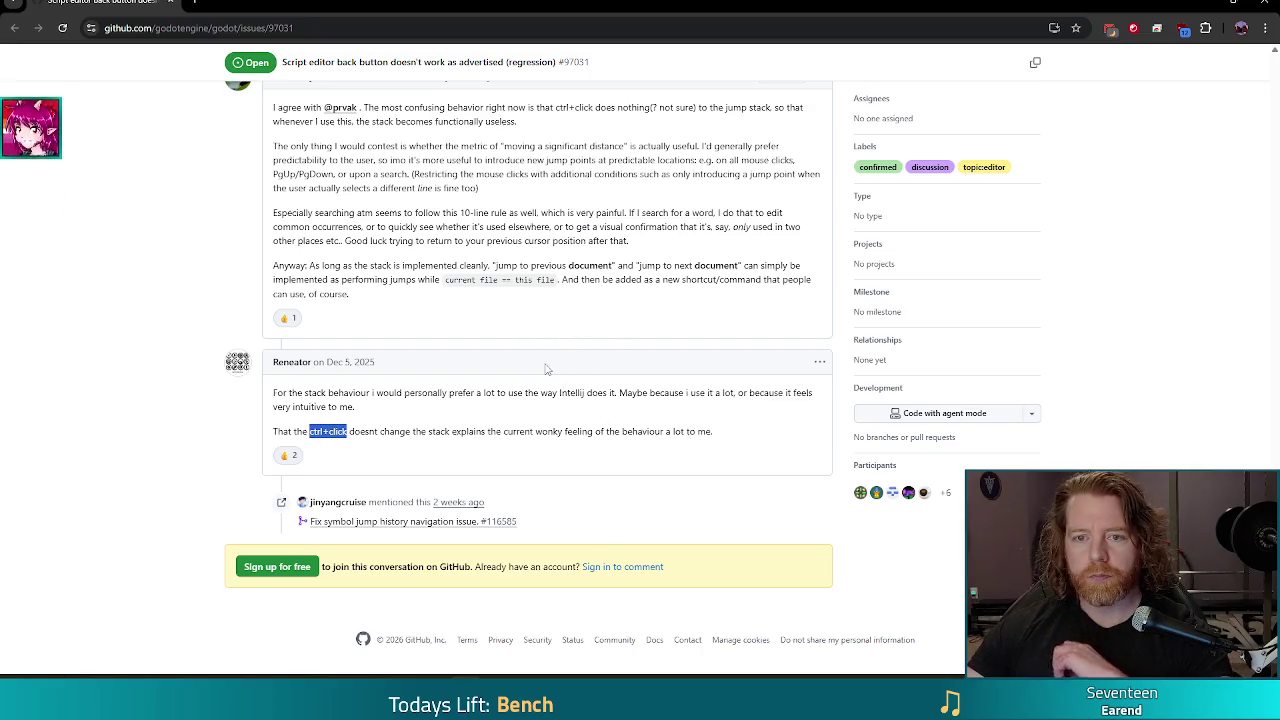
{"action": "left_click", "coordinate": [1233, 6]}
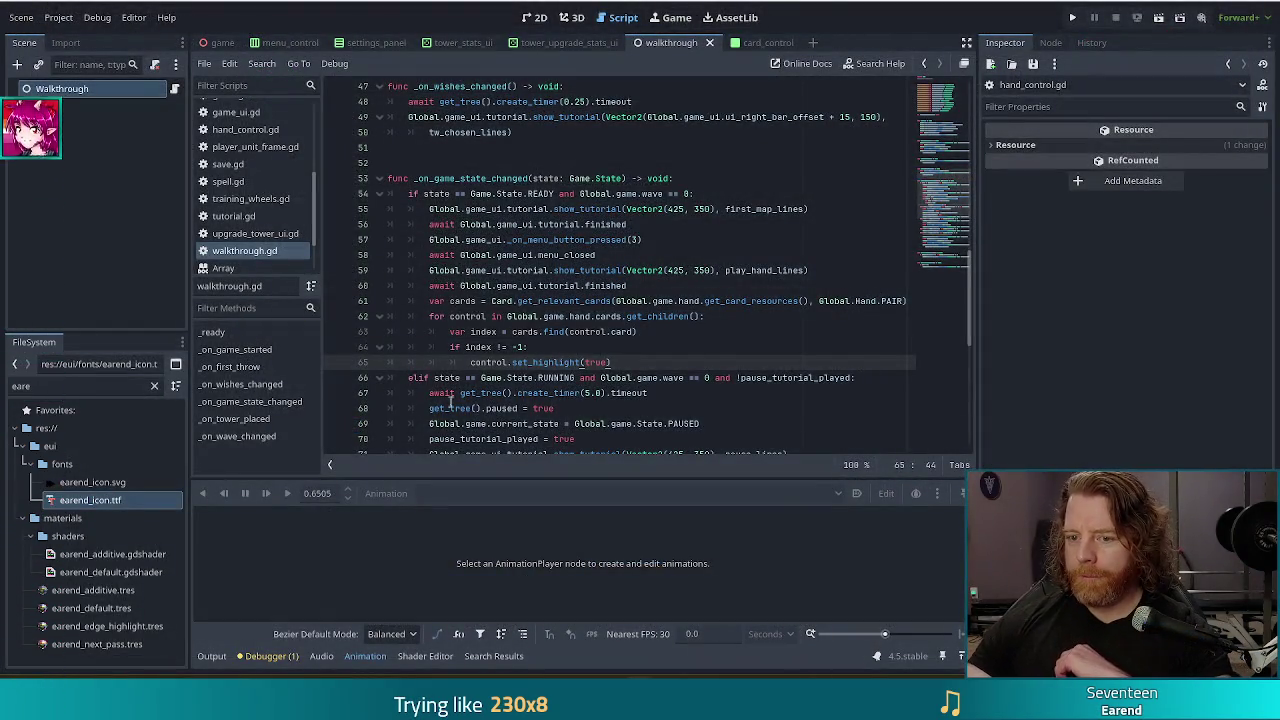
- Check lines 64–66 of the wave-0 READY branch and run the project
{"action": "left_click", "coordinate": [644, 377]}
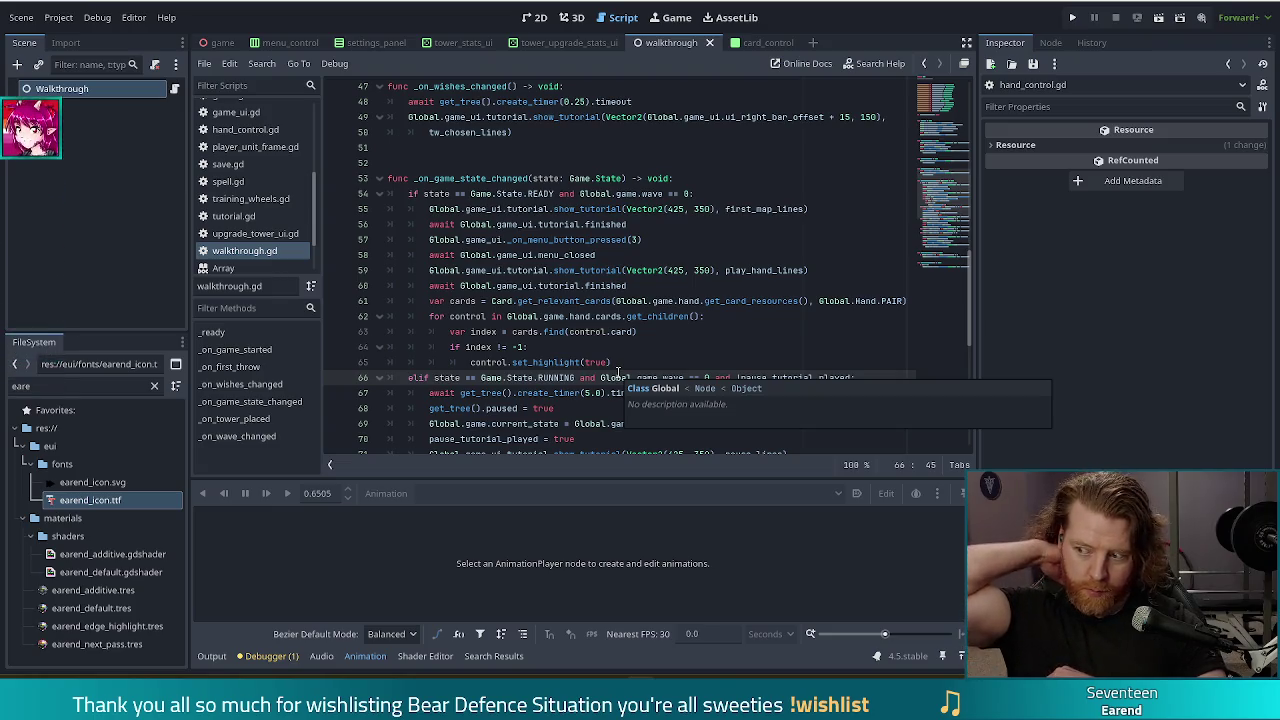
{"action": "left_click", "coordinate": [604, 347]}
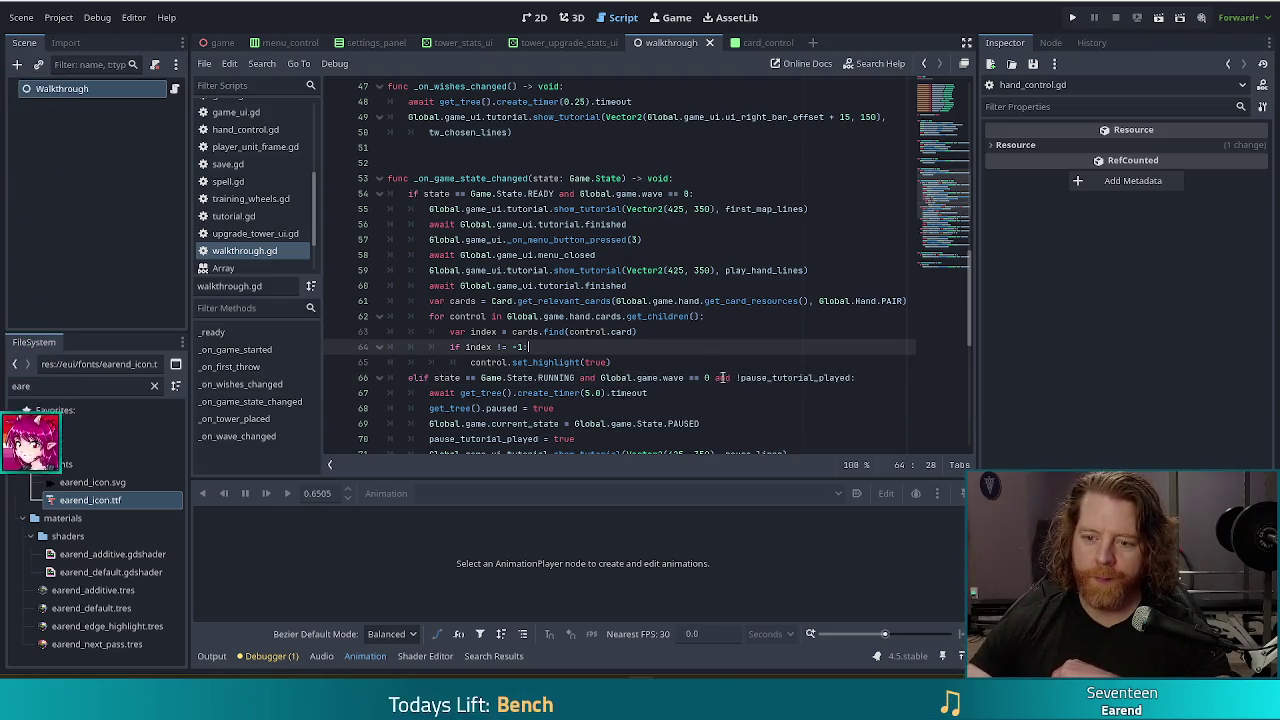
{"action": "left_click", "coordinate": [624, 363]}
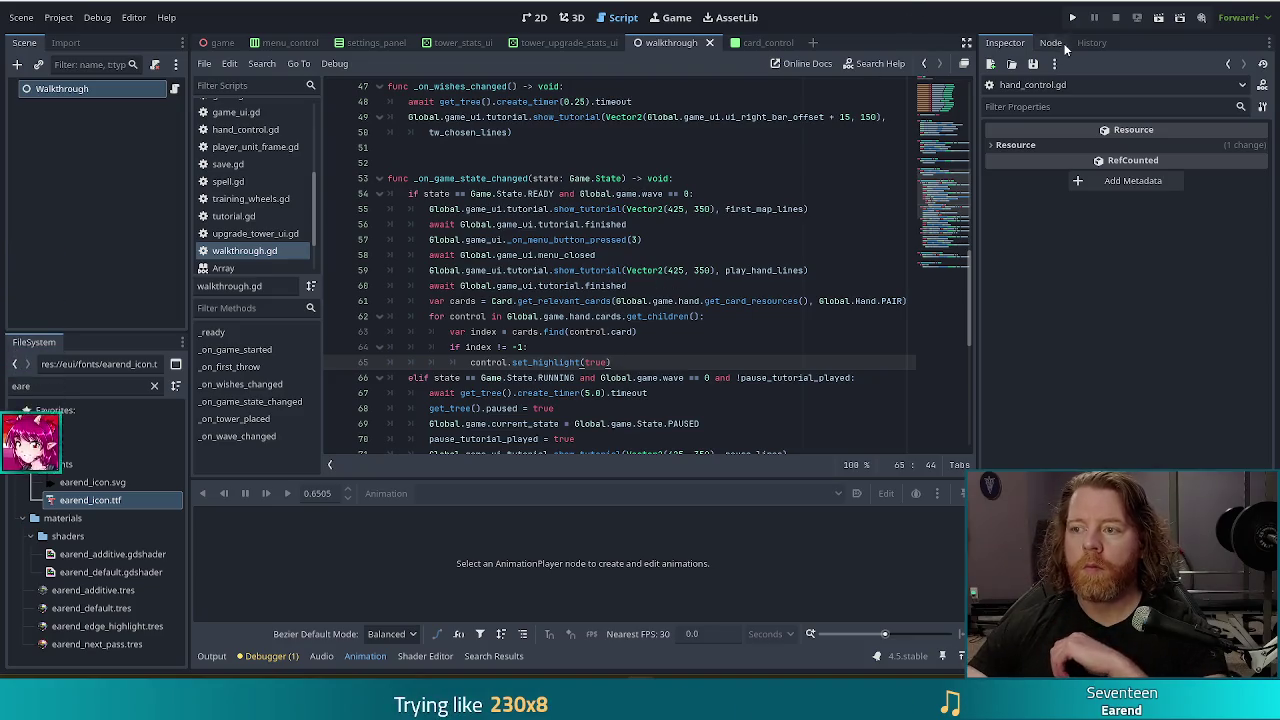
{"action": "left_click", "coordinate": [1075, 17]}
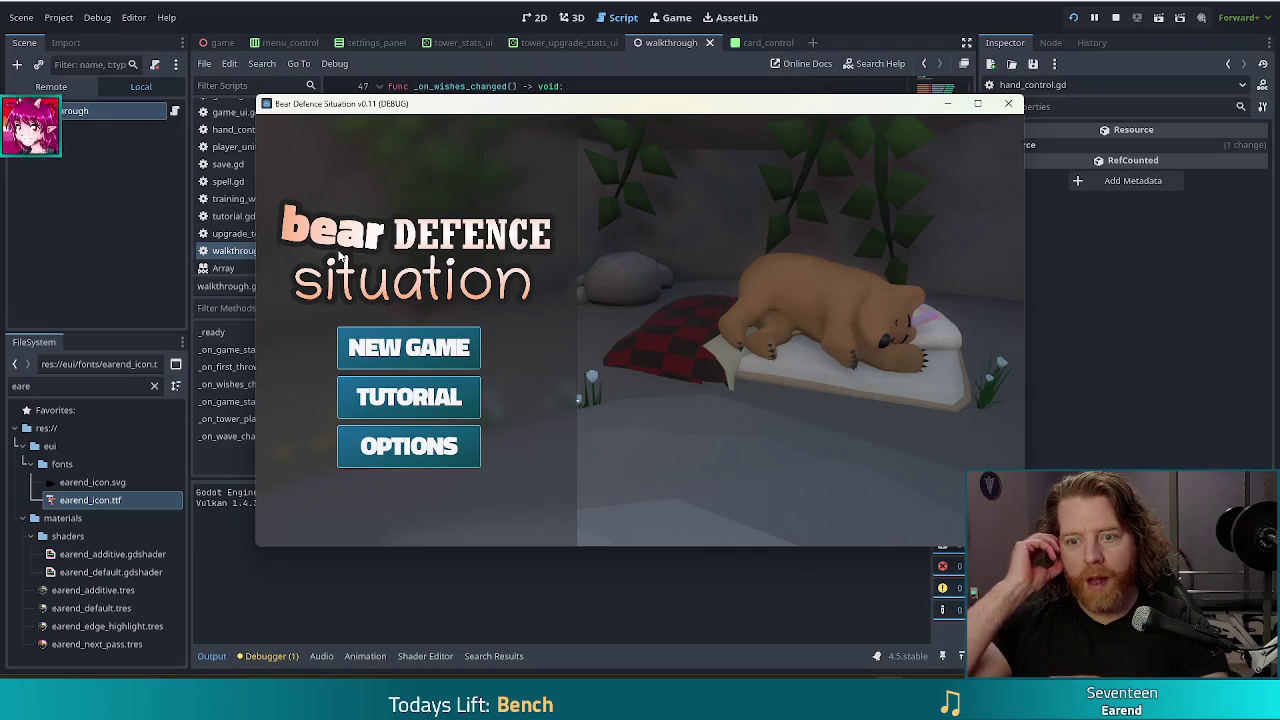
- Start a new game, throw gold, pick the Training Wheels wish, and enter the forest map tutorial
{"action": "left_click", "coordinate": [426, 346]}
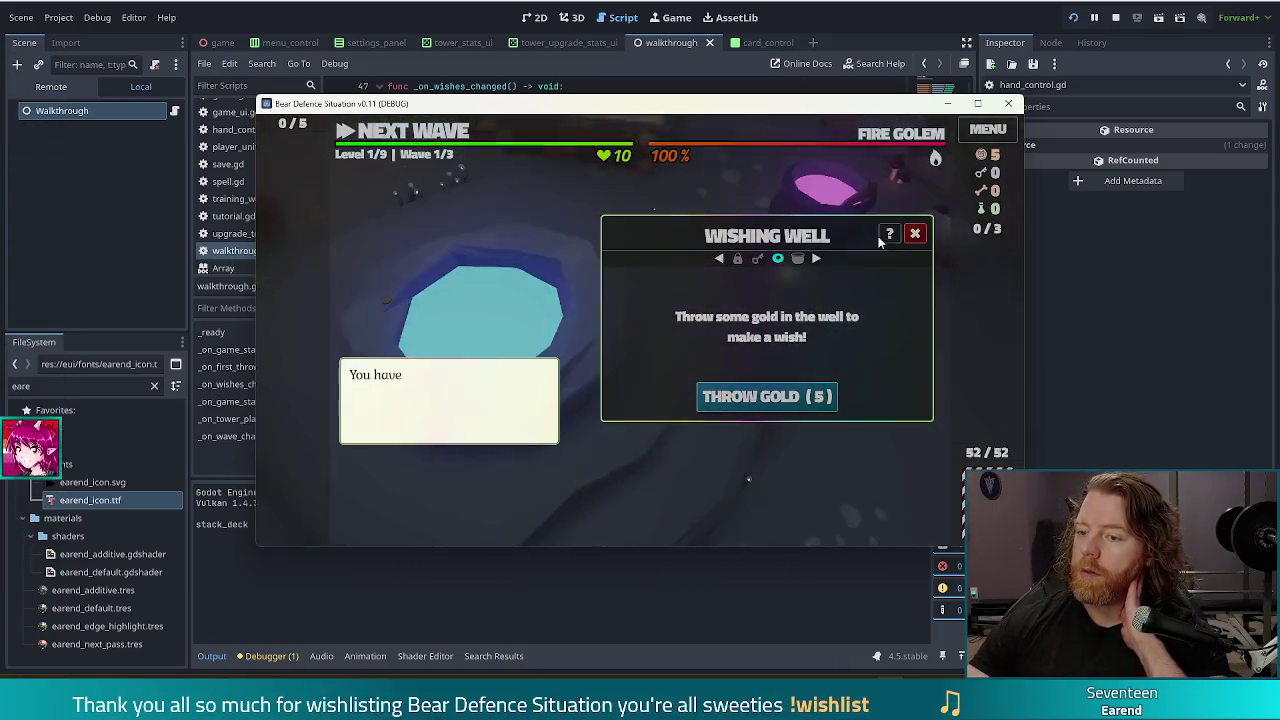
{"action": "left_click", "coordinate": [755, 396]}
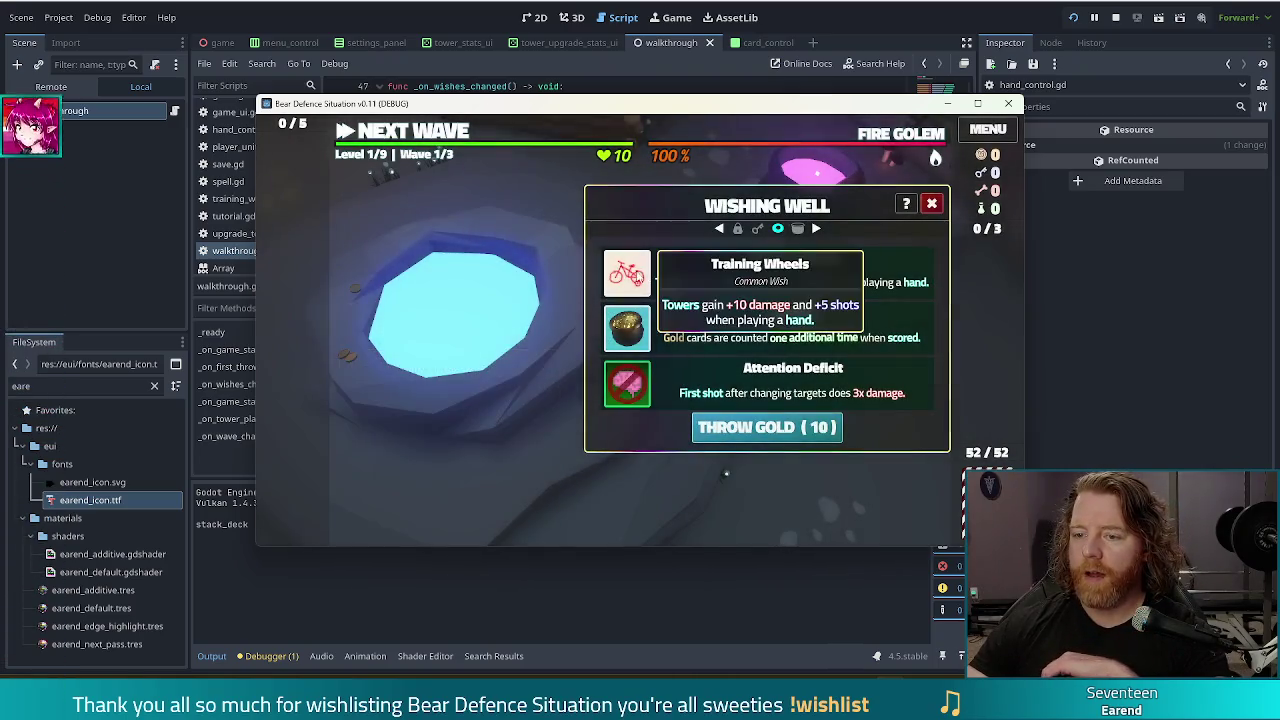
{"action": "left_click", "coordinate": [626, 271]}
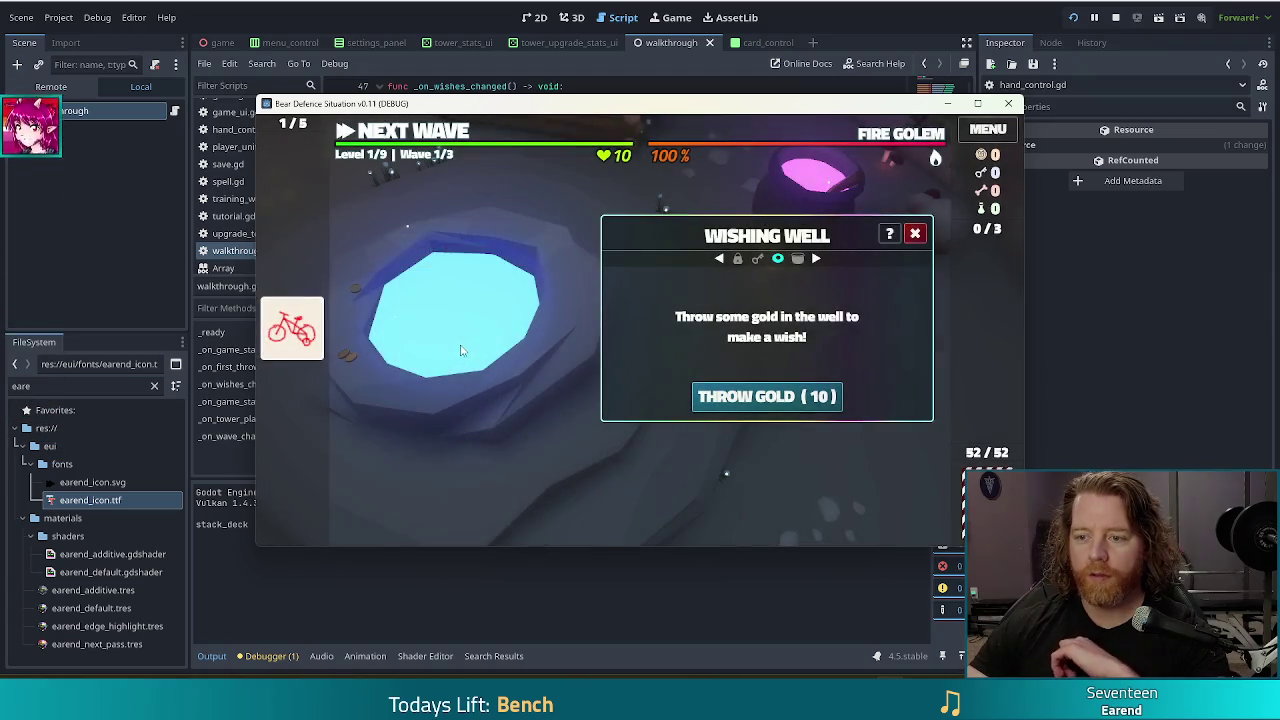
{"action": "left_click", "coordinate": [437, 130]}
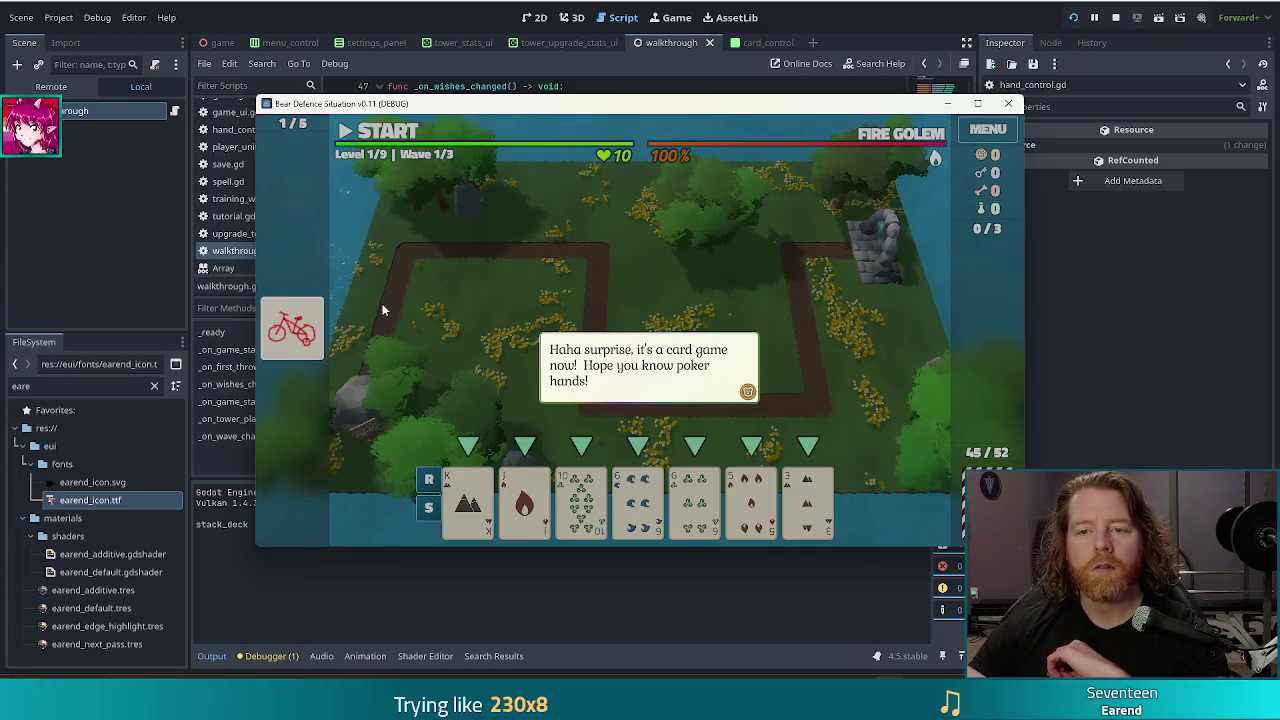
{"action": "left_click", "coordinate": [431, 286]}
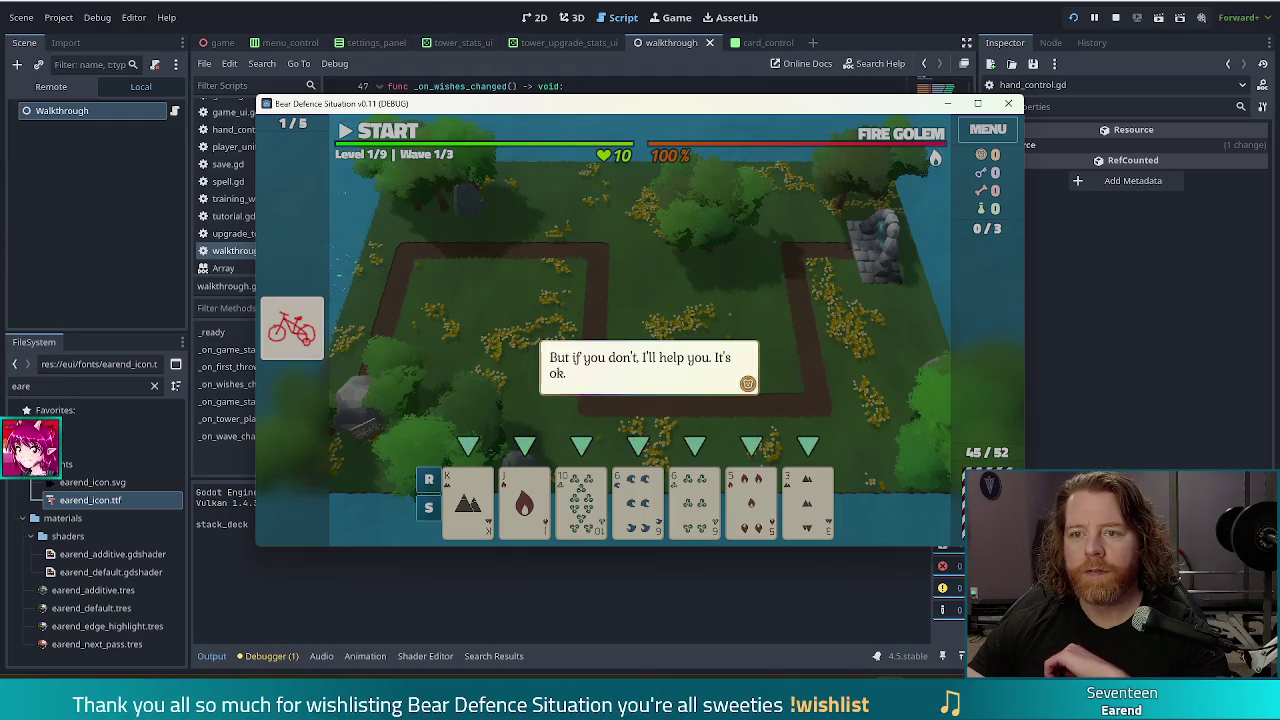
- Stop the game, toggle the Arrow node's visibility in card_control, save, and rerun the project
{"action": "key", "text": "F8"}
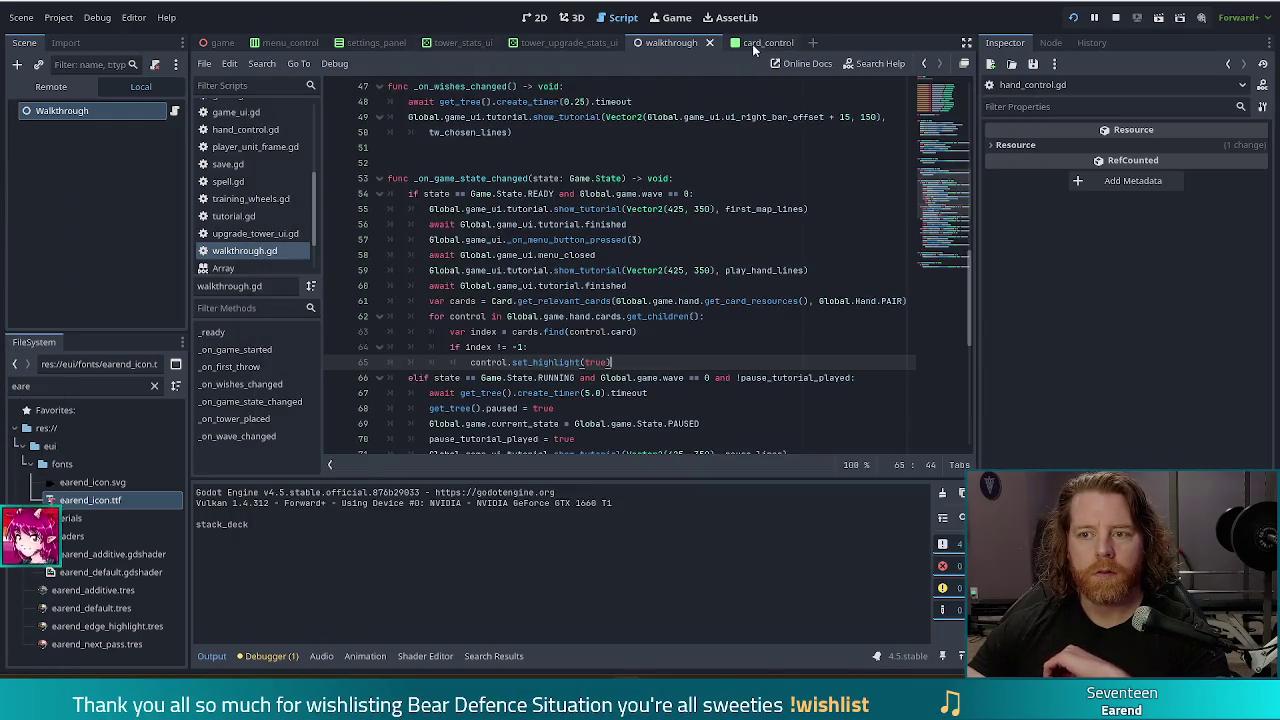
{"action": "left_click", "coordinate": [763, 45]}
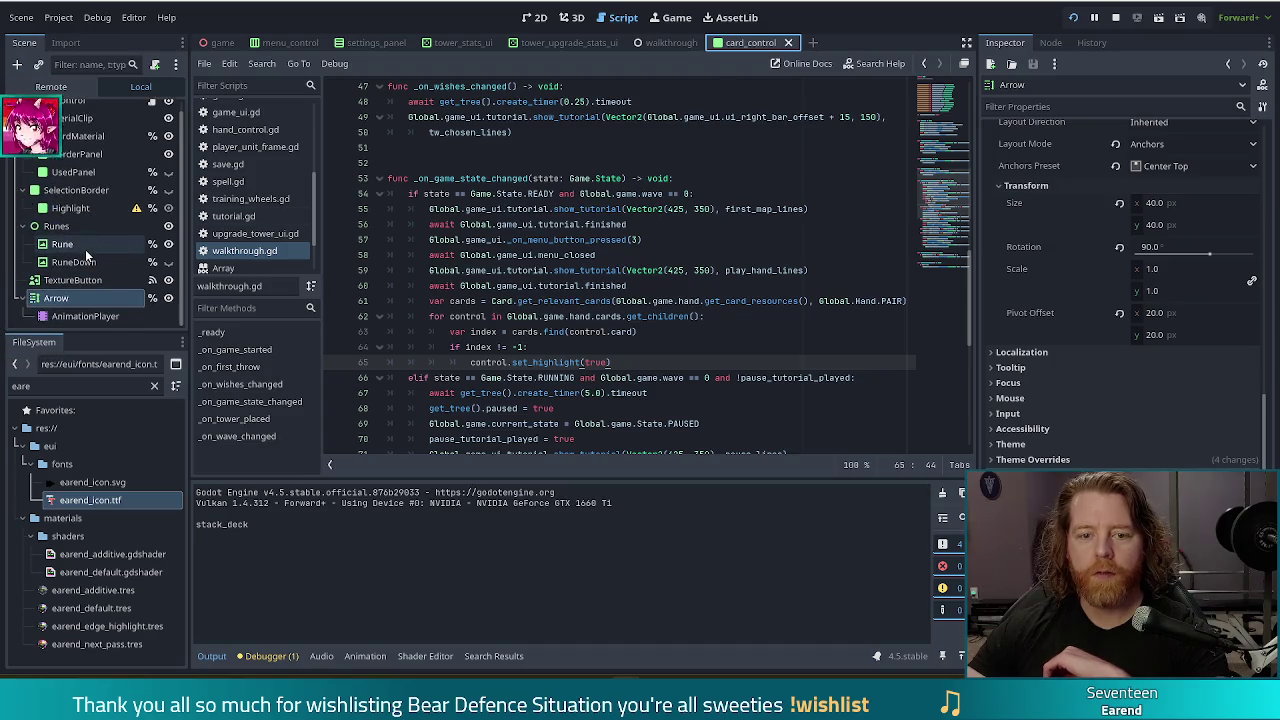
{"action": "left_click", "coordinate": [168, 298]}
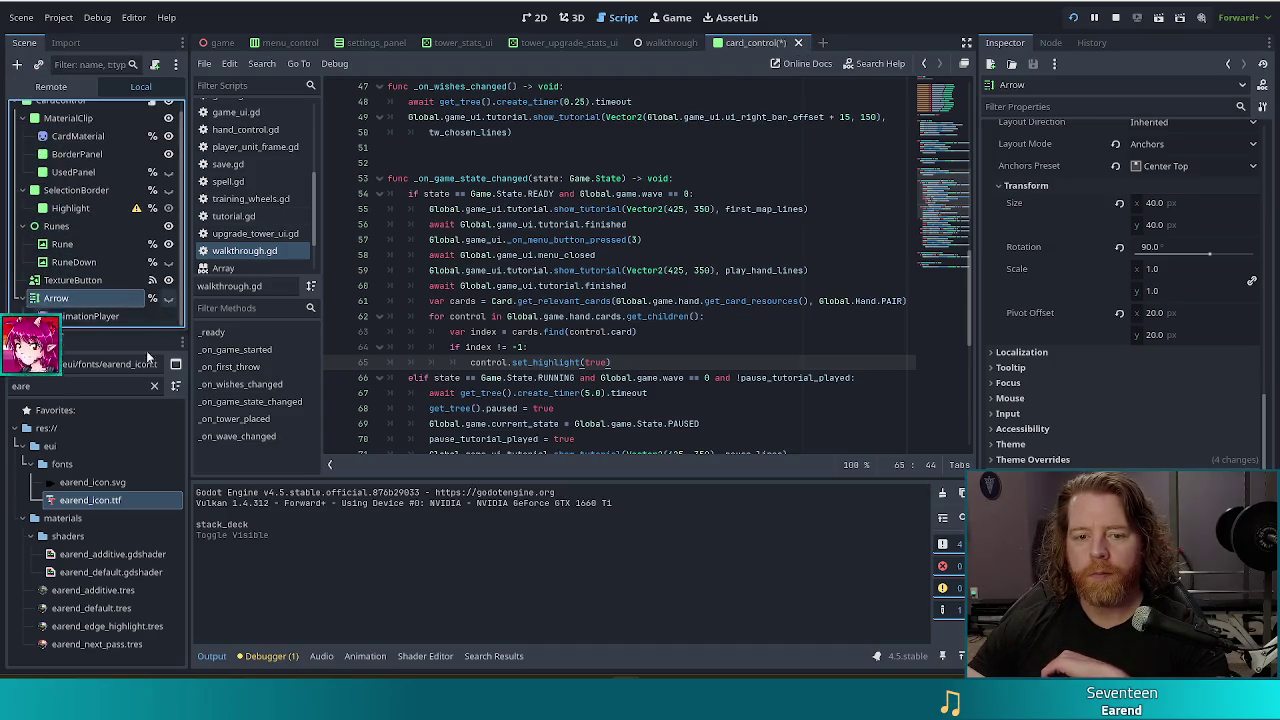
{"action": "left_click", "coordinate": [500, 269]}
{"action": "key", "text": "ctrl+s"}
{"action": "left_click", "coordinate": [1075, 18]}
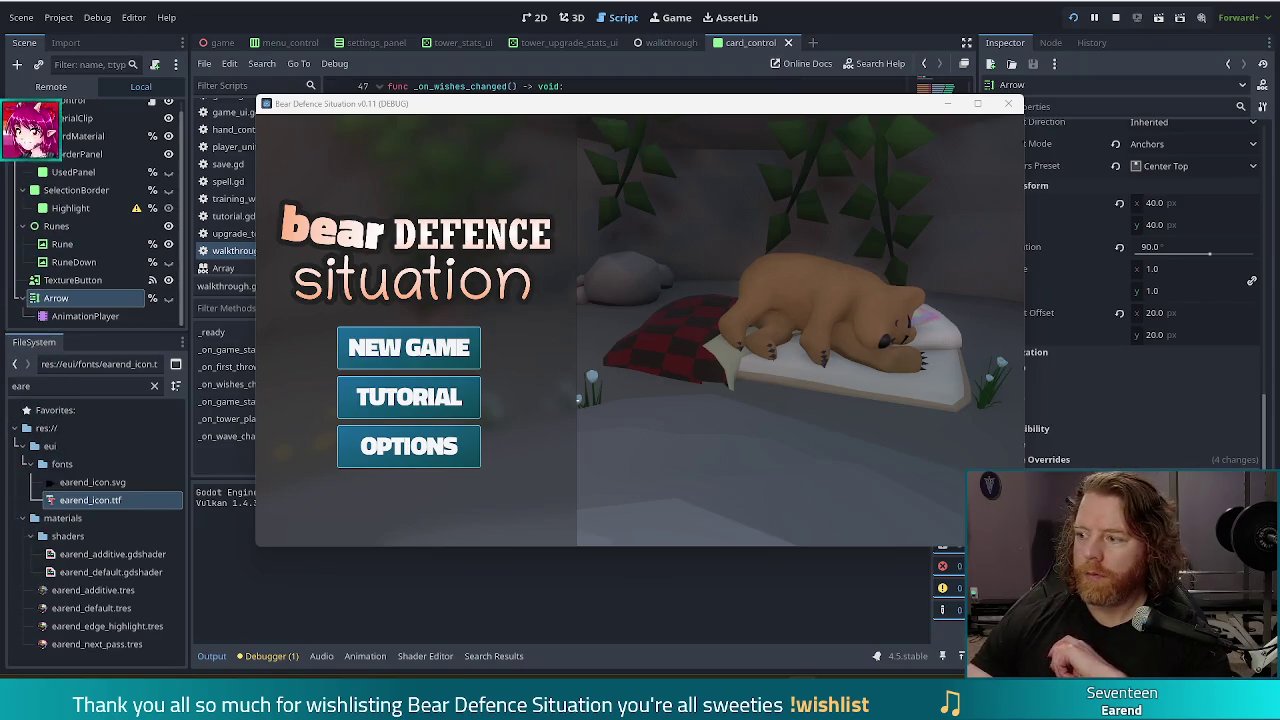
- Start the tutorial, take the Training Wheels wish at the well, and head out to the map
{"action": "left_click", "coordinate": [410, 398]}
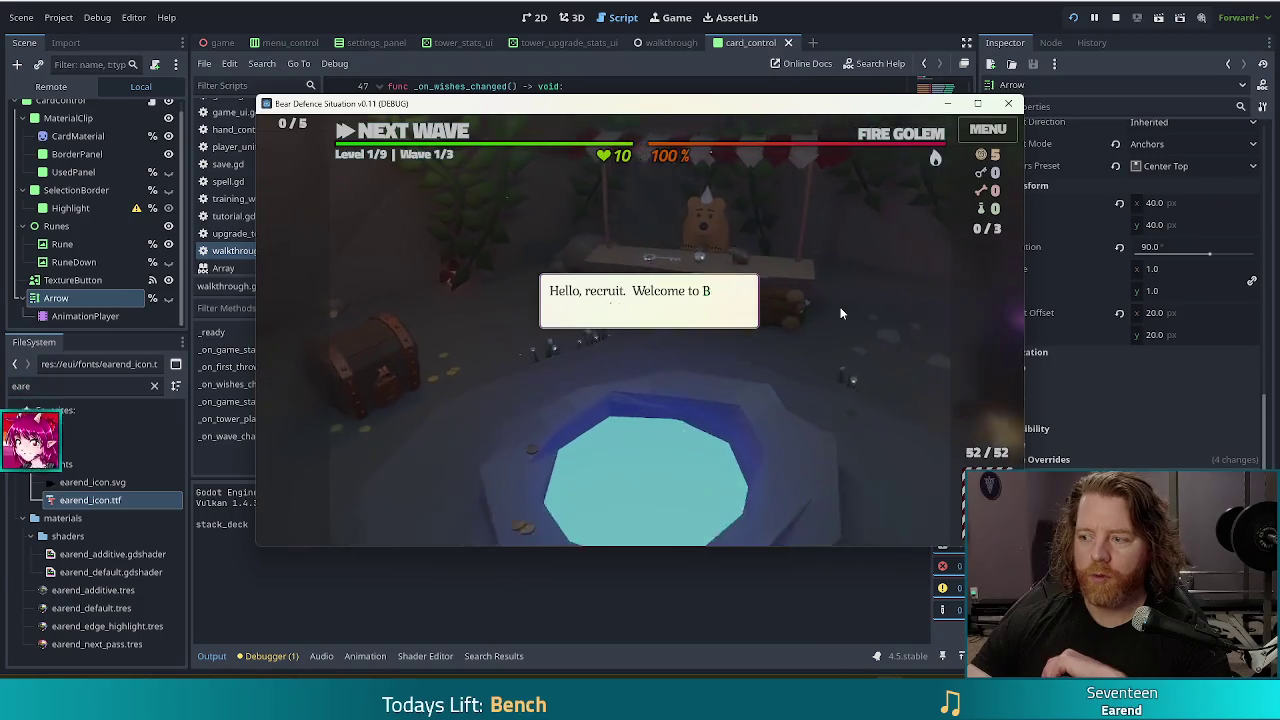
{"action": "left_click", "coordinate": [839, 306]}
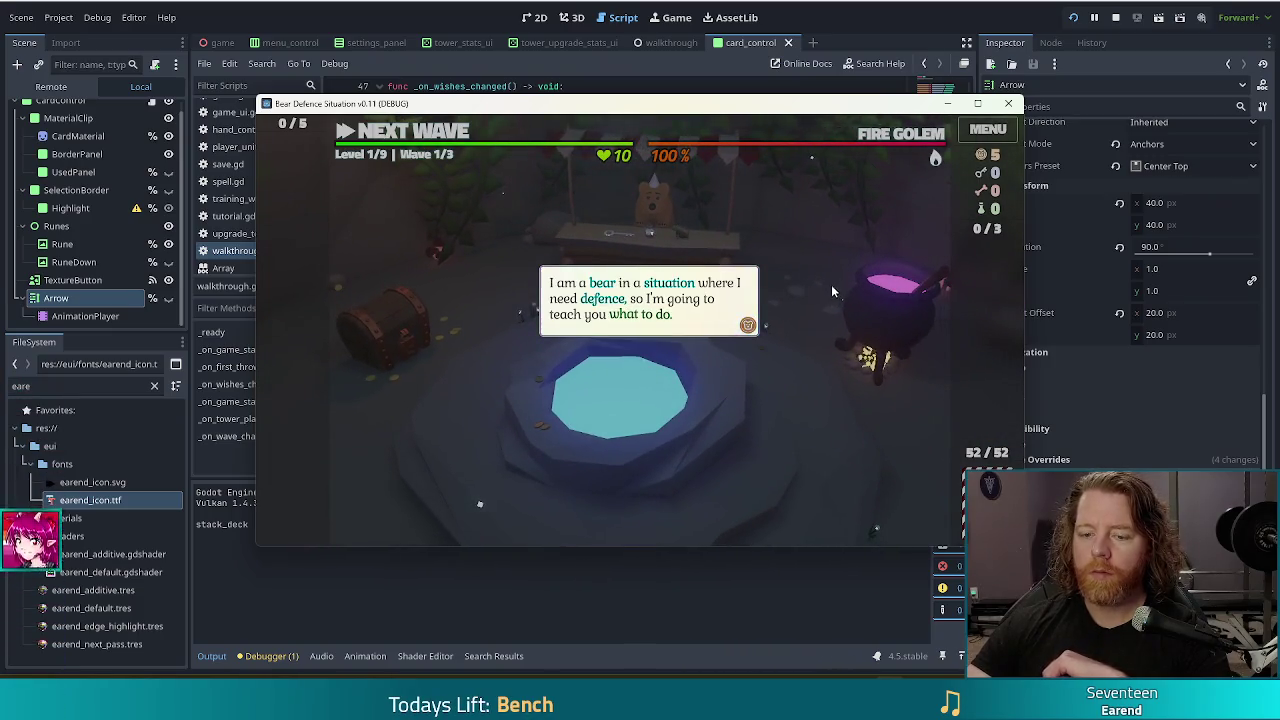
{"action": "left_click", "coordinate": [831, 282]}
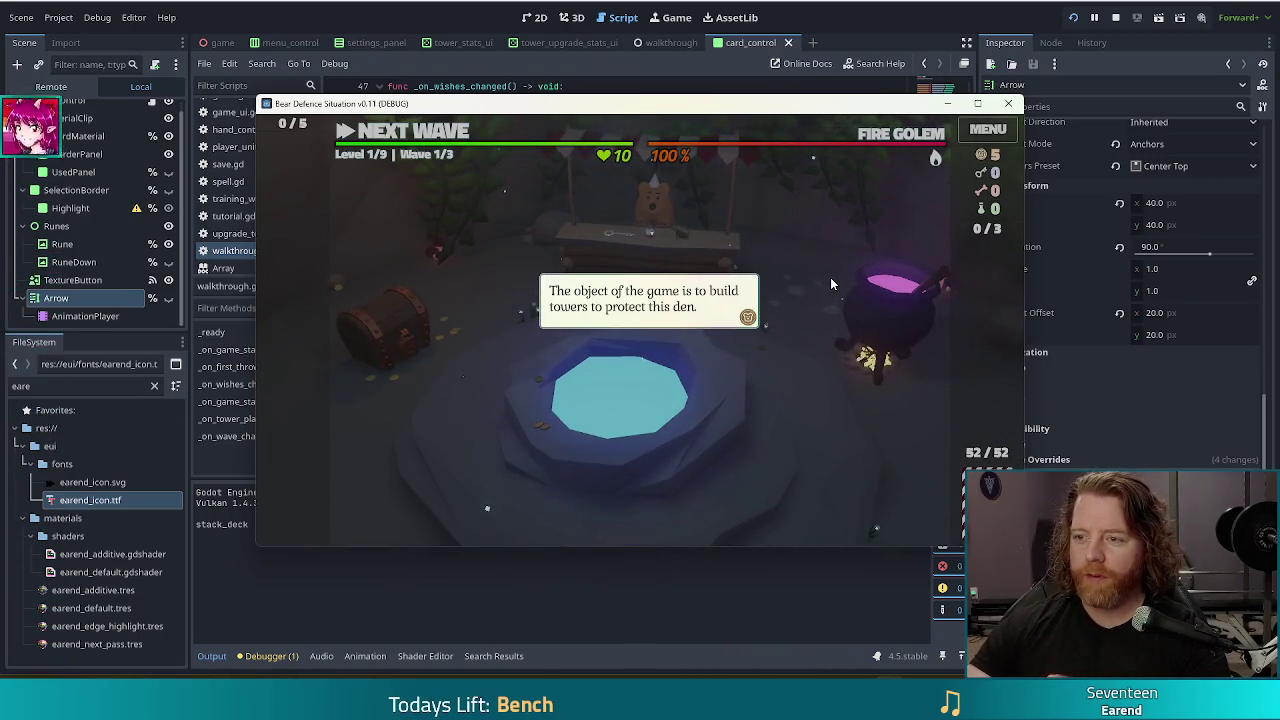
{"action": "left_click", "coordinate": [829, 276]}
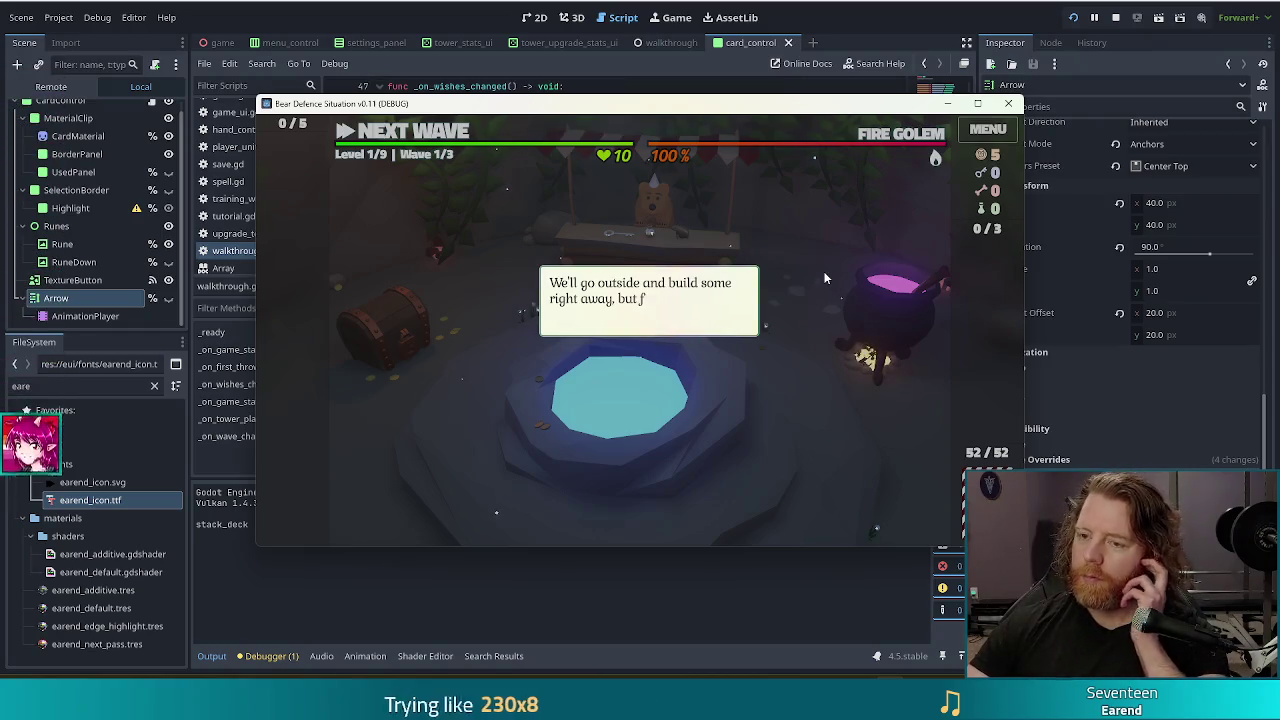
{"action": "left_click", "coordinate": [824, 278]}
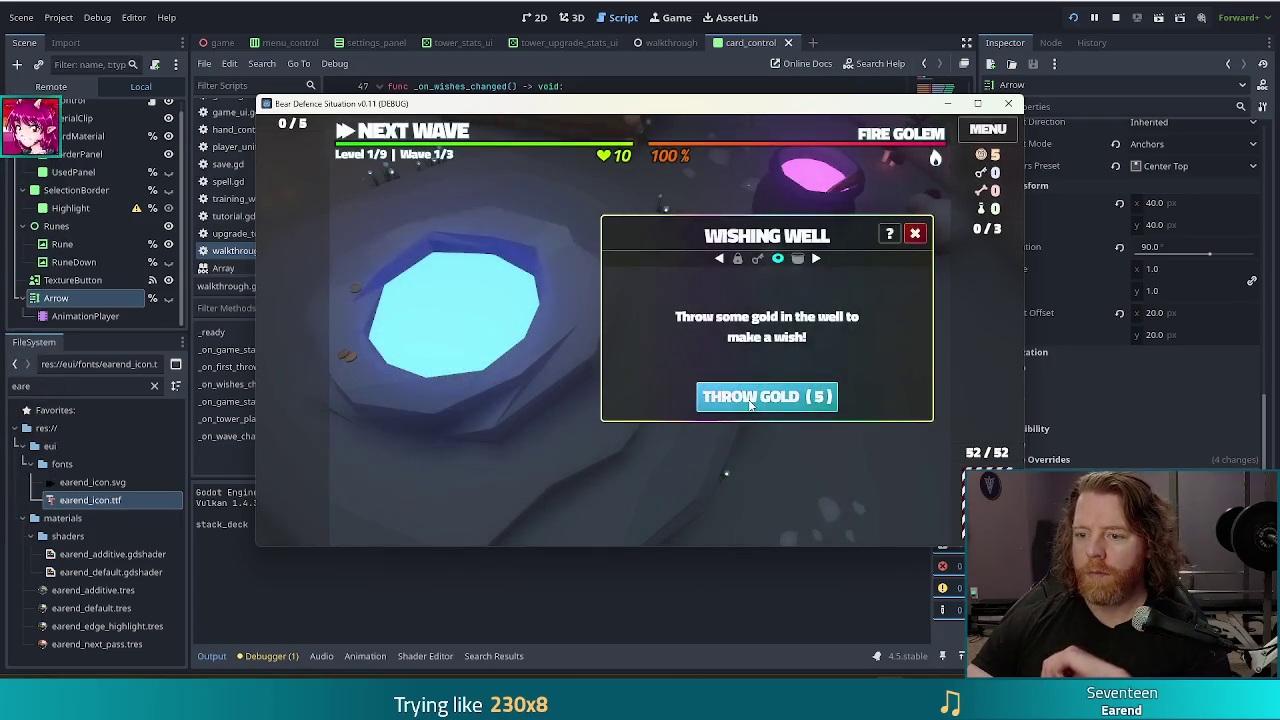
{"action": "left_click", "coordinate": [766, 396]}
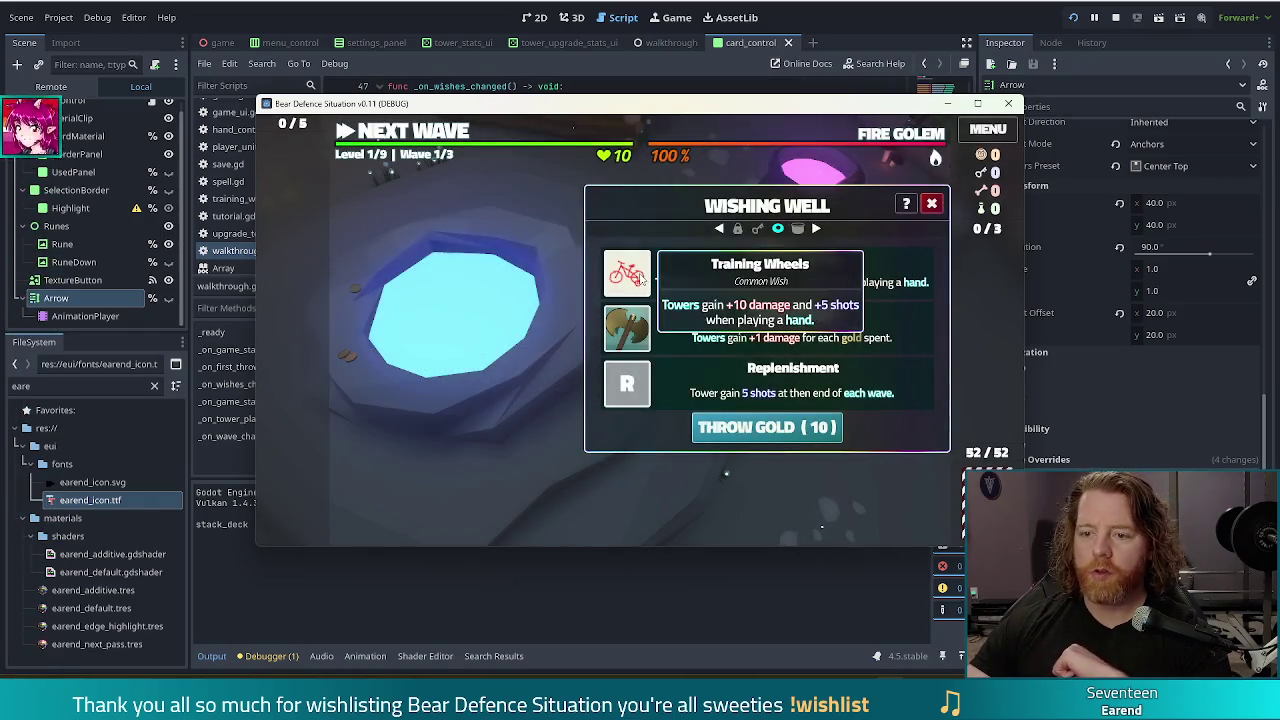
{"action": "left_click", "coordinate": [641, 280]}
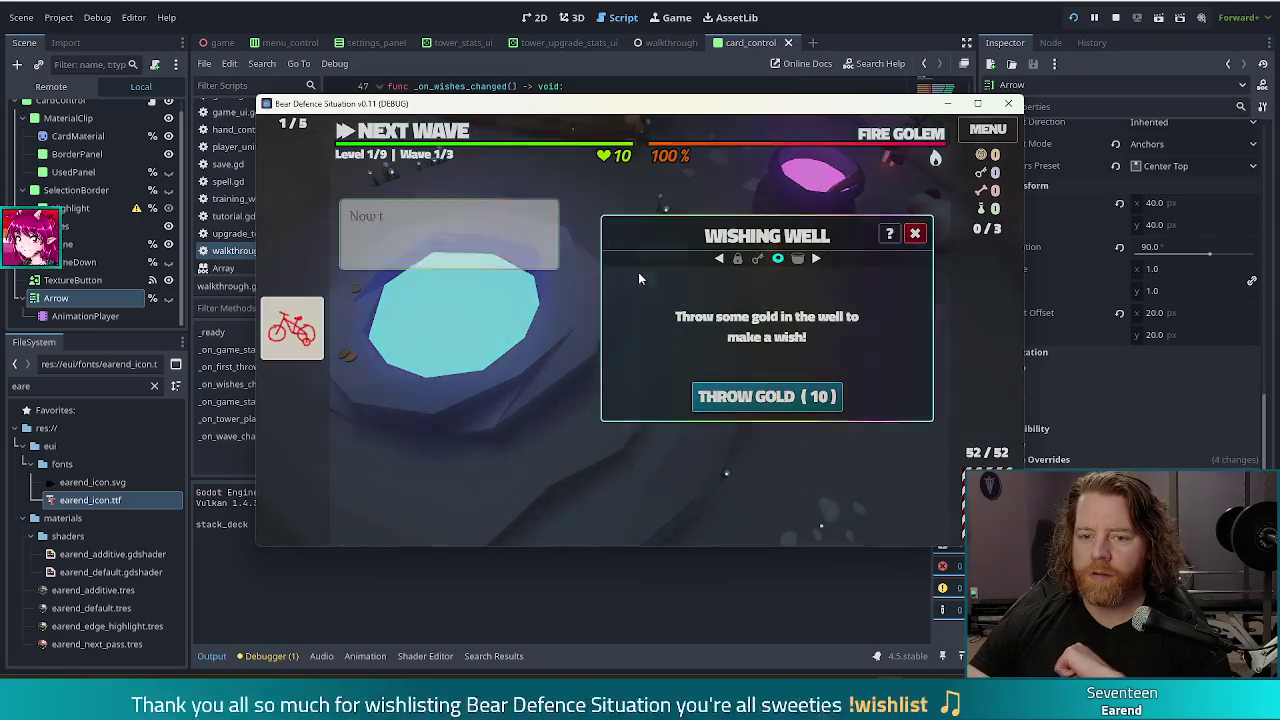
{"action": "left_click", "coordinate": [485, 343]}
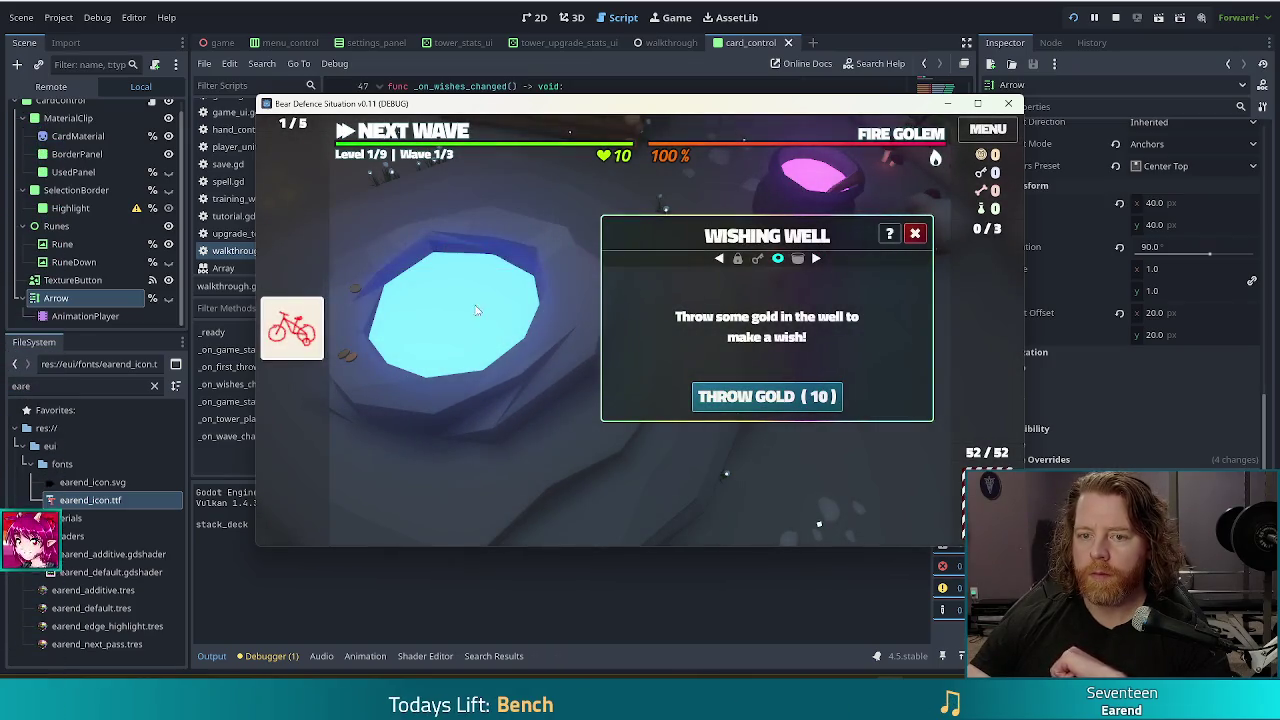
{"action": "left_click", "coordinate": [437, 133]}
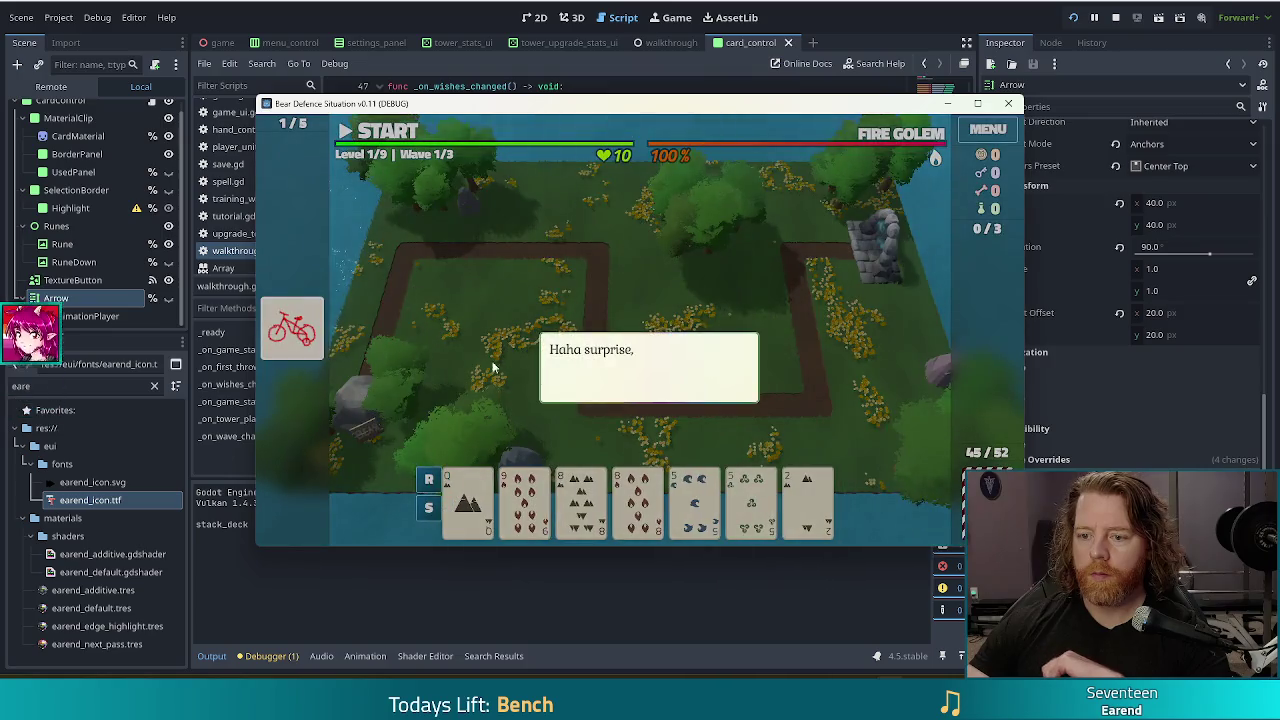
- Advance the map tutorial until arrows appear over the hand cards, then stop the game
{"action": "left_click", "coordinate": [828, 364]}
{"action": "left_click", "coordinate": [828, 364]}
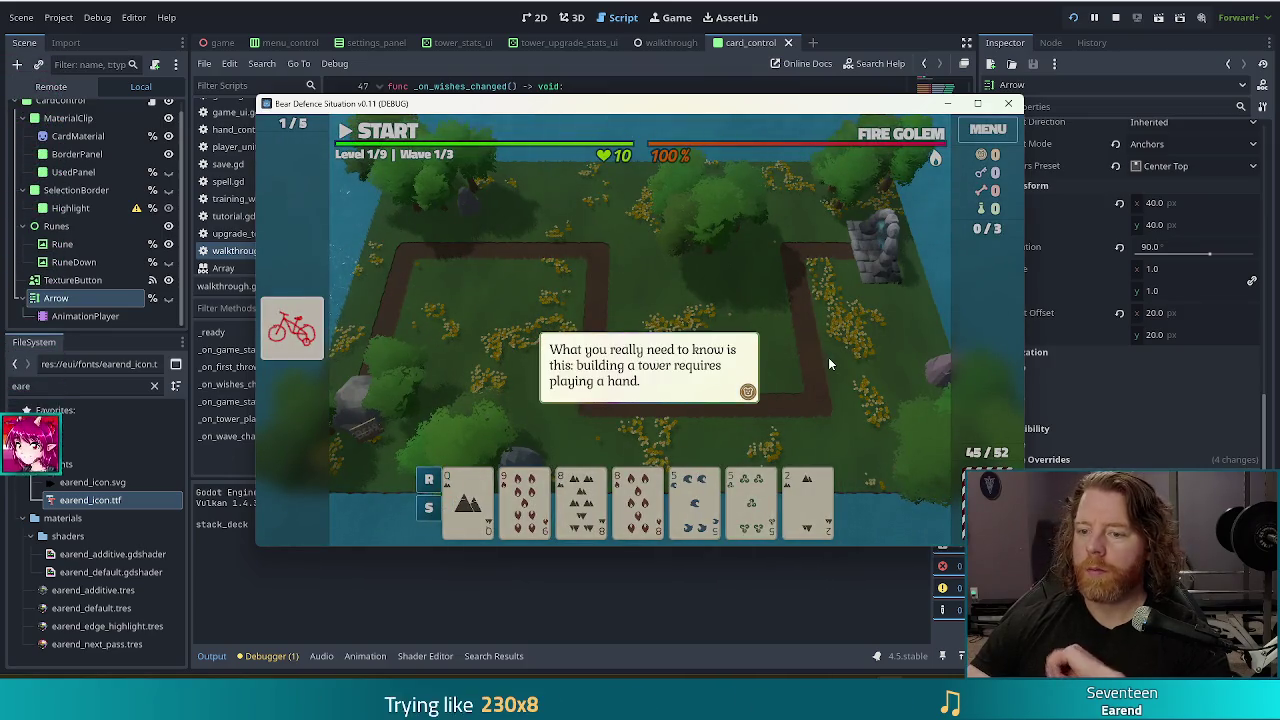
{"action": "left_click", "coordinate": [828, 364]}
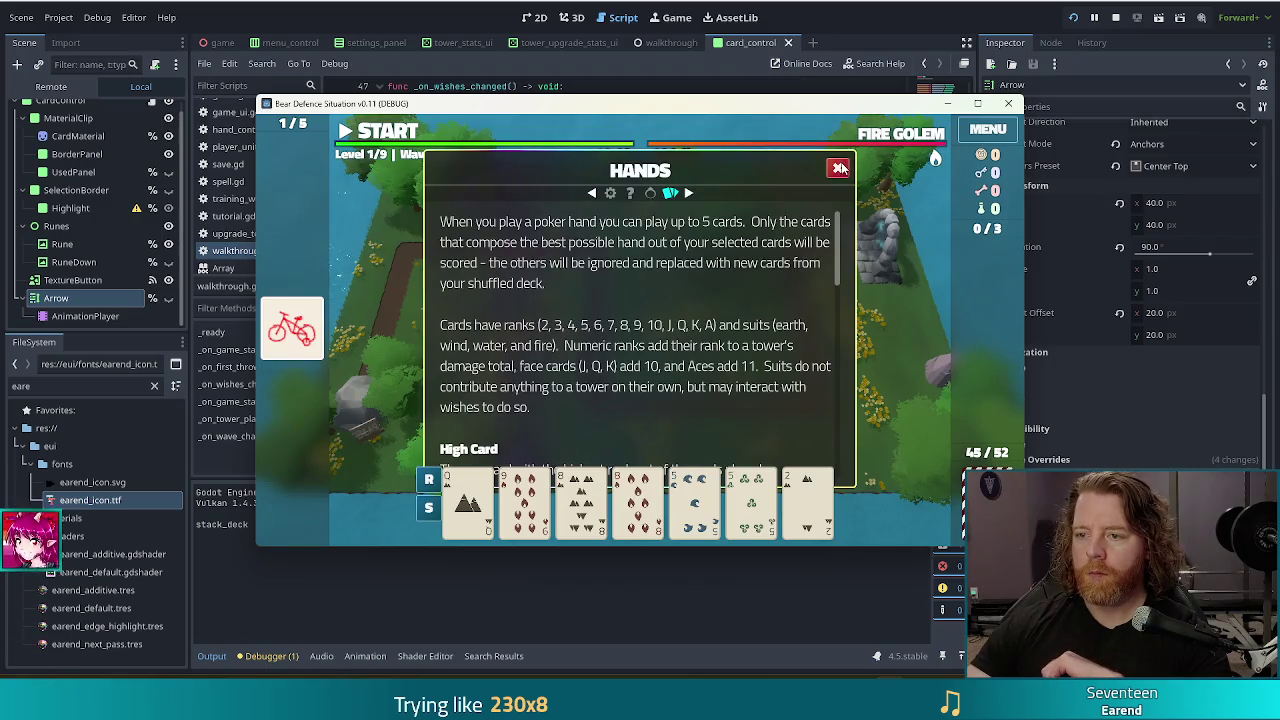
{"action": "left_click", "coordinate": [838, 168]}
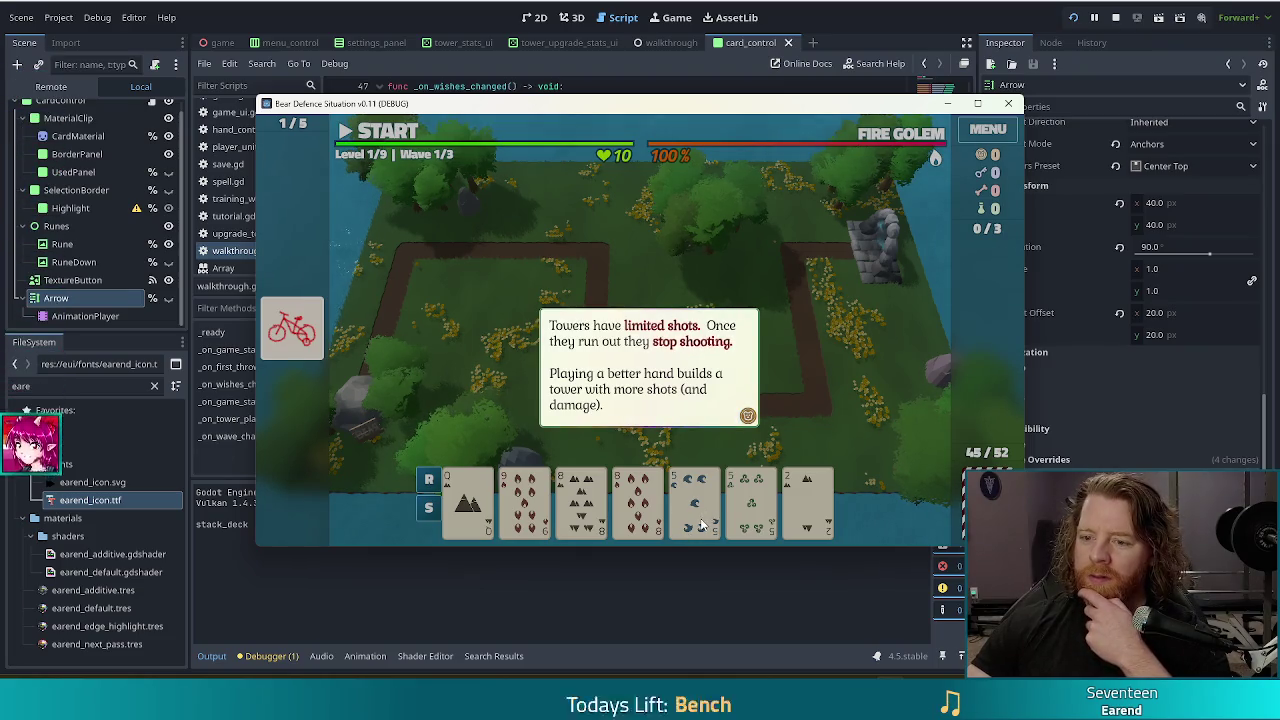
{"action": "left_click", "coordinate": [812, 400]}
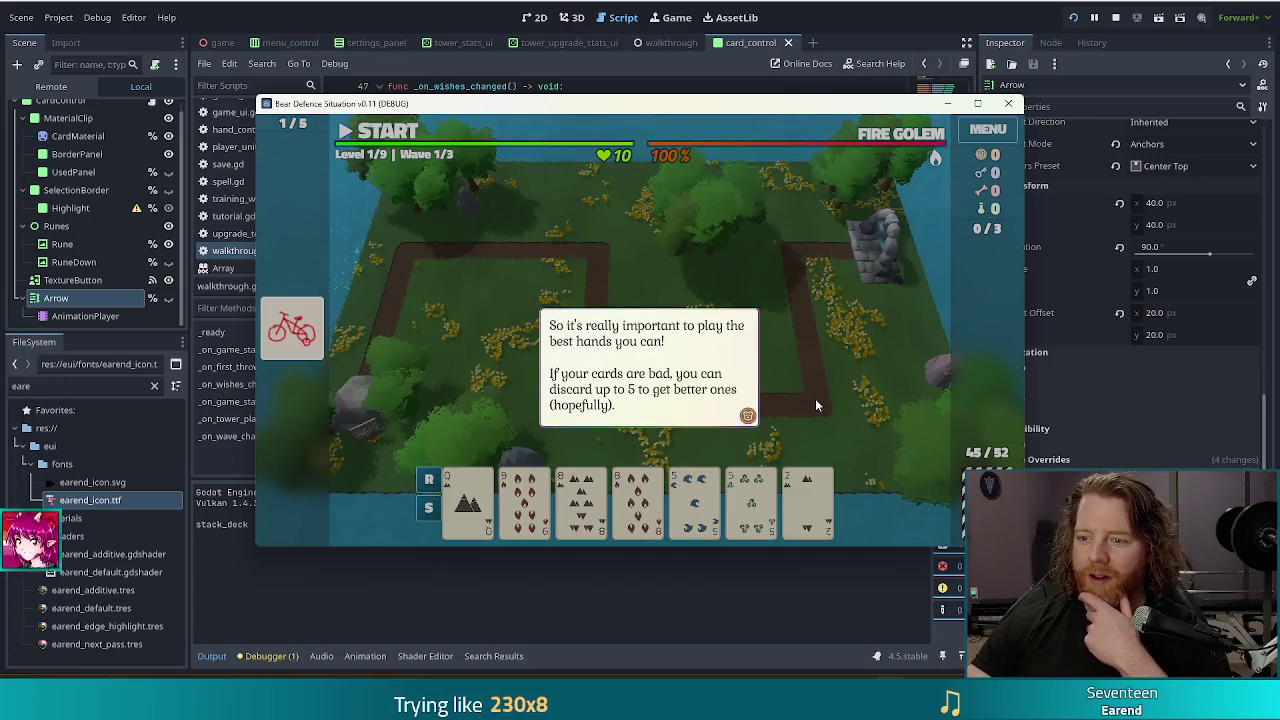
{"action": "left_click", "coordinate": [816, 401]}
{"action": "left_click", "coordinate": [815, 398]}
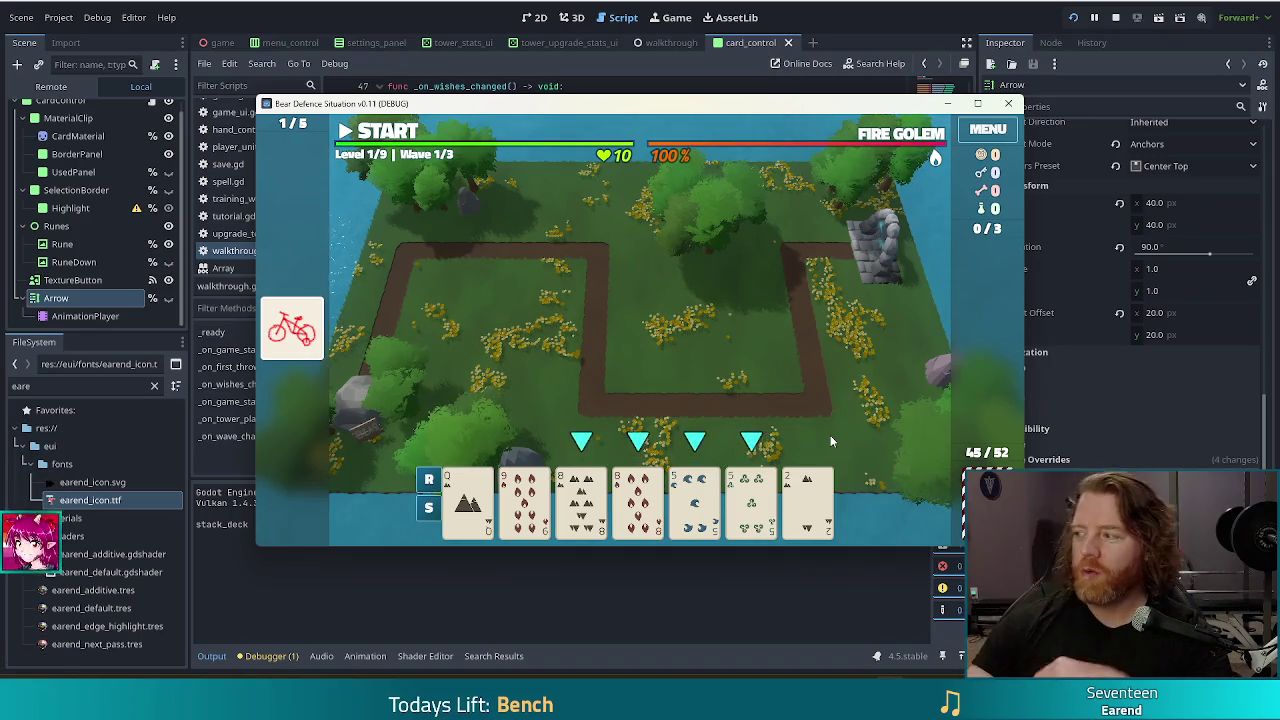
{"action": "key", "text": "F8"}
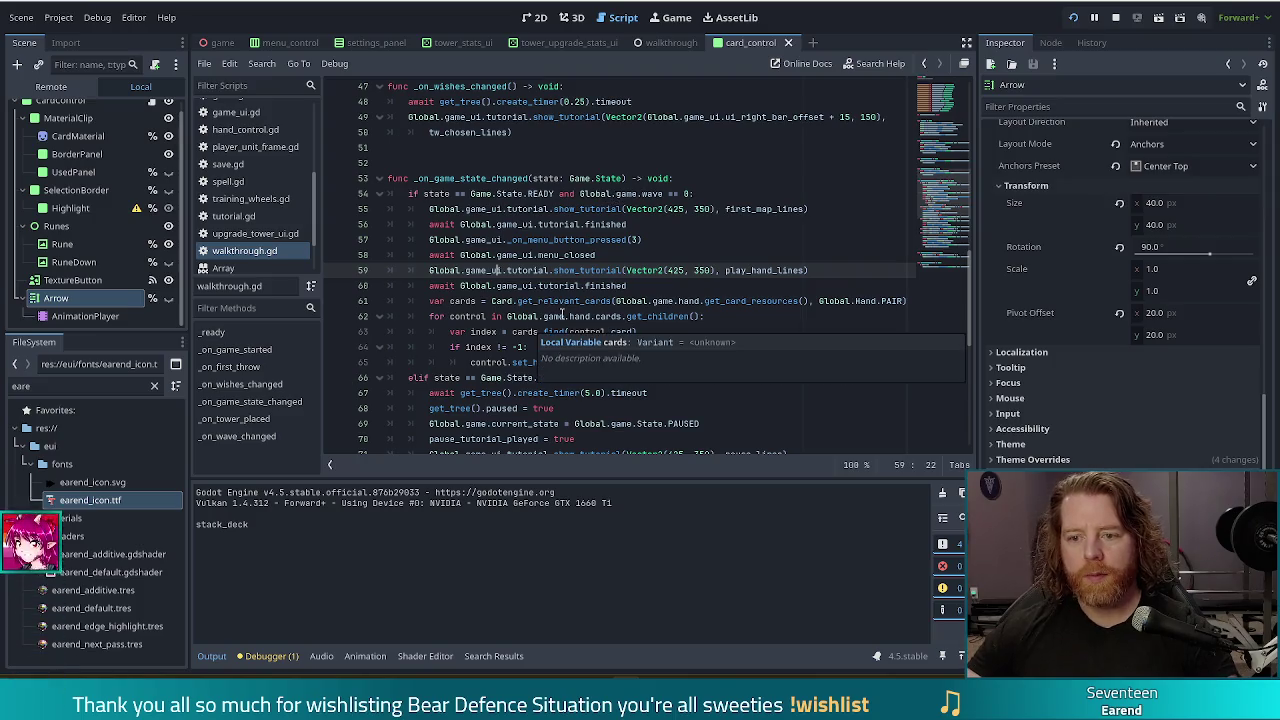
- Jump to get_relevant_cards in card.gd and scroll through its hand-type cases
{"action": "left_click", "coordinate": [577, 302], "text": "ctrl"}
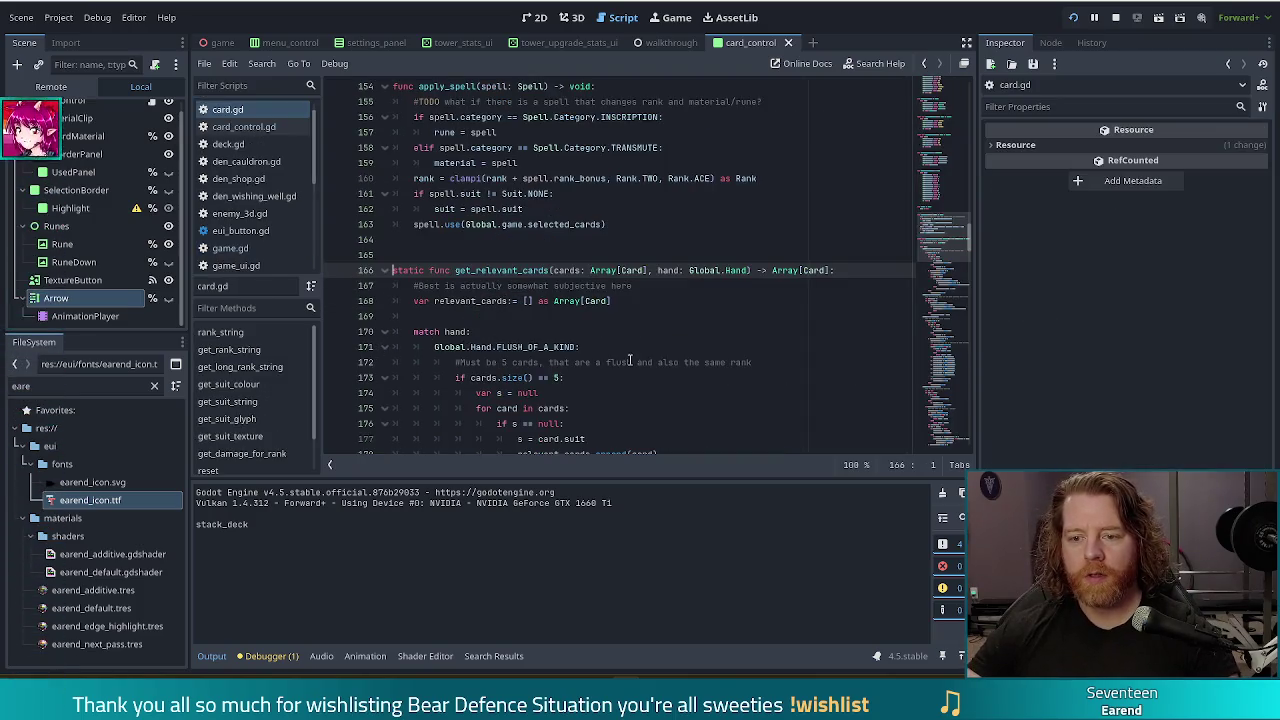
{"action": "scroll", "coordinate": [630, 360], "scroll_direction": "down", "scroll_amount": 20}
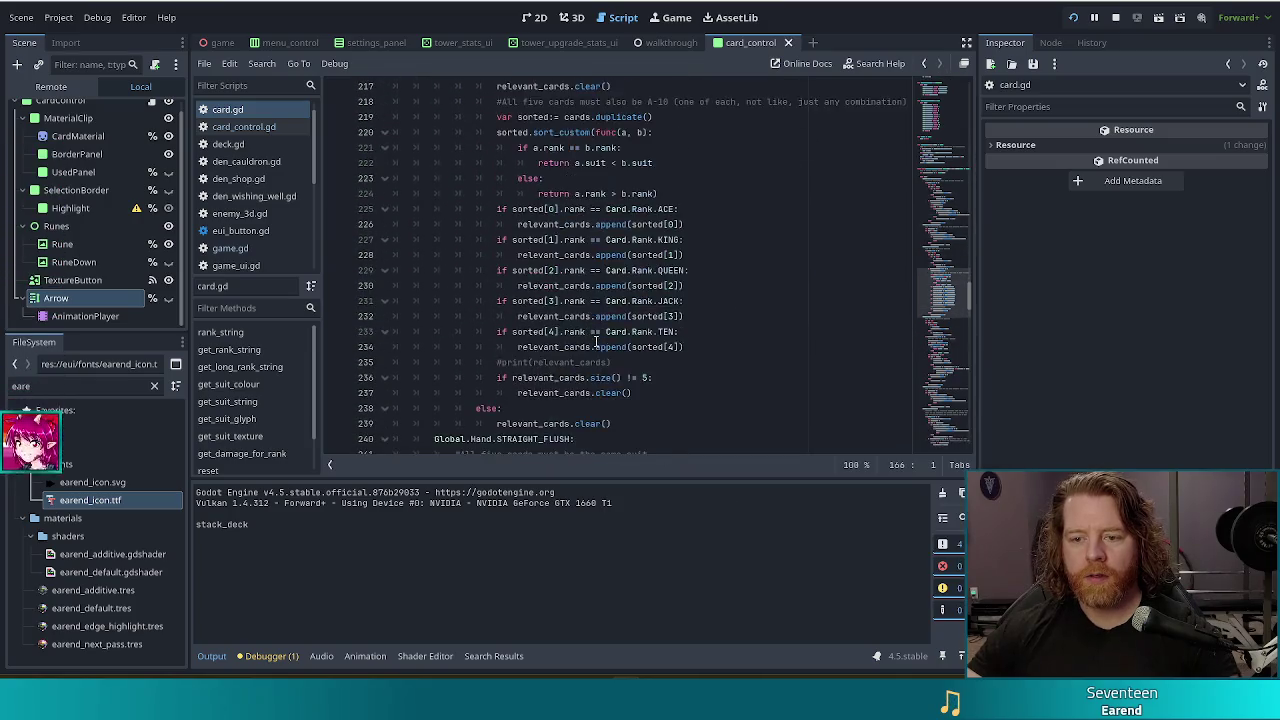
{"action": "scroll", "coordinate": [600, 345], "scroll_direction": "down", "scroll_amount": 15}
{"action": "scroll", "coordinate": [650, 352], "scroll_direction": "down", "scroll_amount": 12}
{"action": "scroll", "coordinate": [650, 352], "scroll_direction": "down", "scroll_amount": 15}
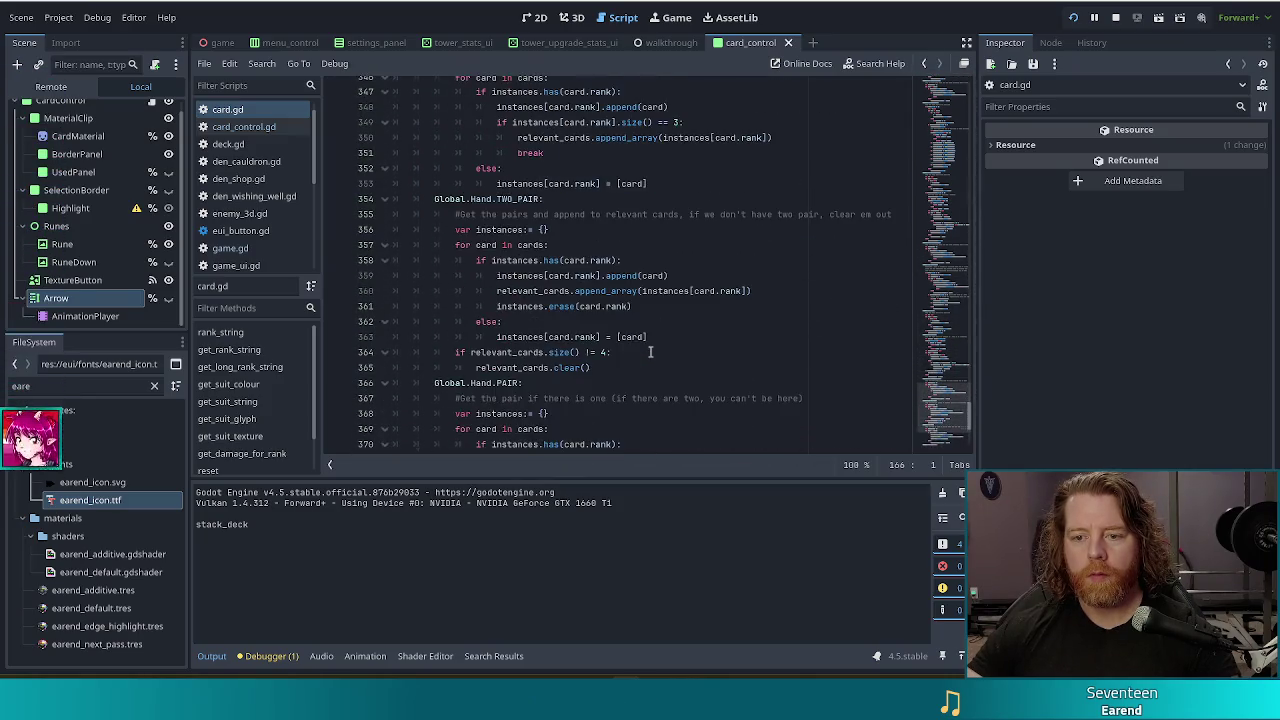
{"action": "scroll", "coordinate": [650, 352], "scroll_direction": "down", "scroll_amount": 1}
{"action": "scroll", "coordinate": [627, 293], "scroll_direction": "down", "scroll_amount": 4}
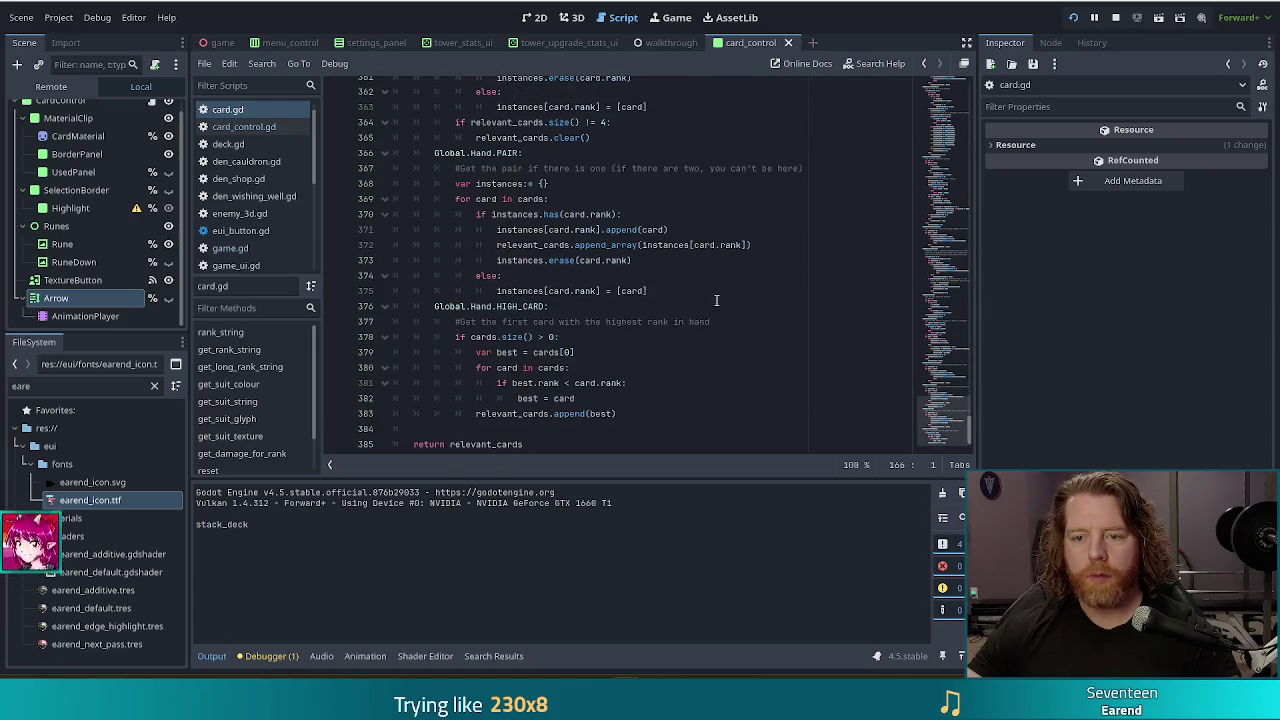
- Inspect the card variable, instances check and append code in the PAIR branch (lines 369–370)
{"action": "left_click", "coordinate": [494, 199]}
{"action": "left_click", "coordinate": [540, 214]}
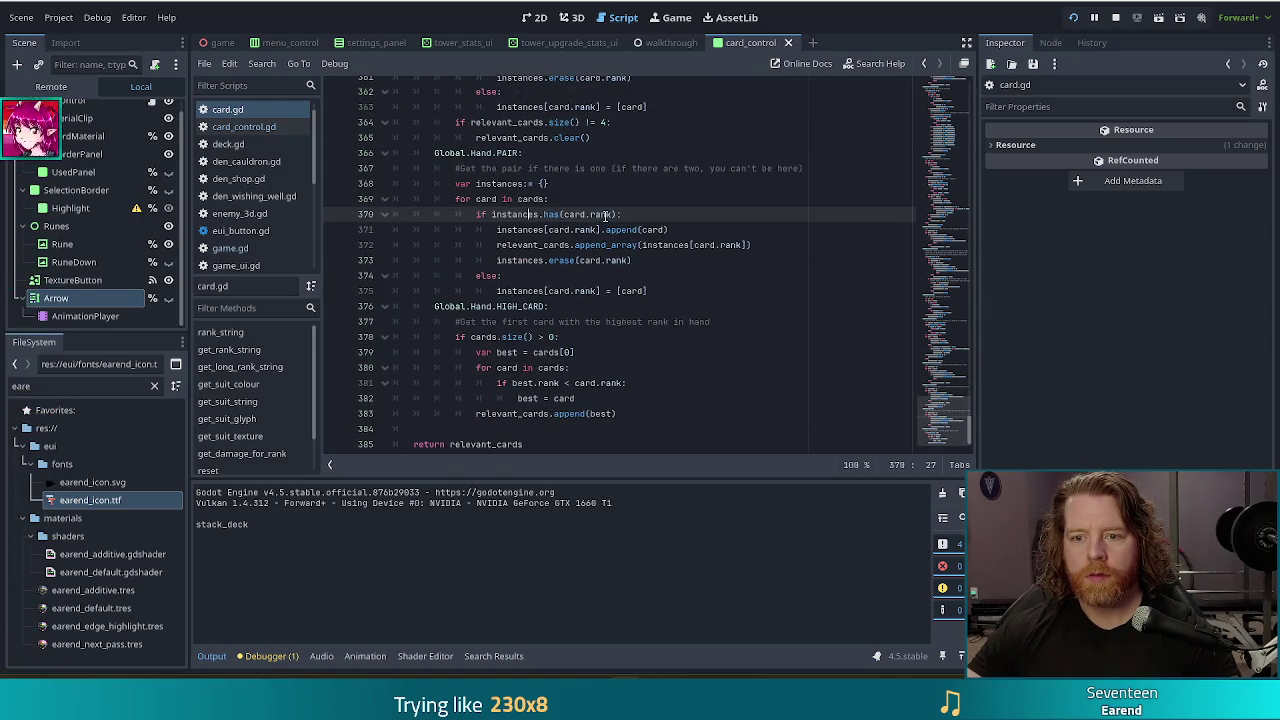
{"action": "mouse_move", "coordinate": [535, 230]}
{"action": "left_mouse_down"}
{"action": "mouse_move", "coordinate": [660, 232]}
{"action": "mouse_move", "coordinate": [660, 260]}
{"action": "left_mouse_up"}
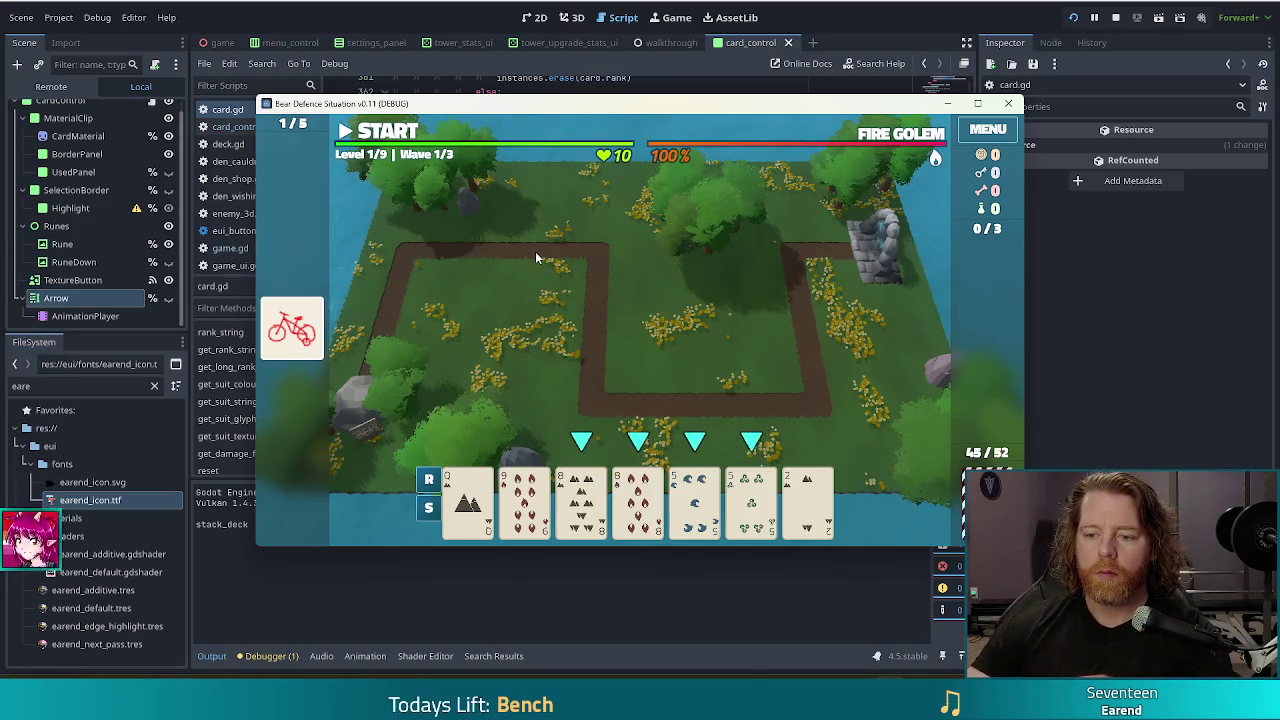
- Select the 8 of Earth, the other 8 and both 5s for Two Pair, then stop the game
{"action": "left_click", "coordinate": [581, 500]}
{"action": "left_click", "coordinate": [638, 500]}
{"action": "left_click", "coordinate": [695, 500]}
{"action": "left_click", "coordinate": [751, 500]}
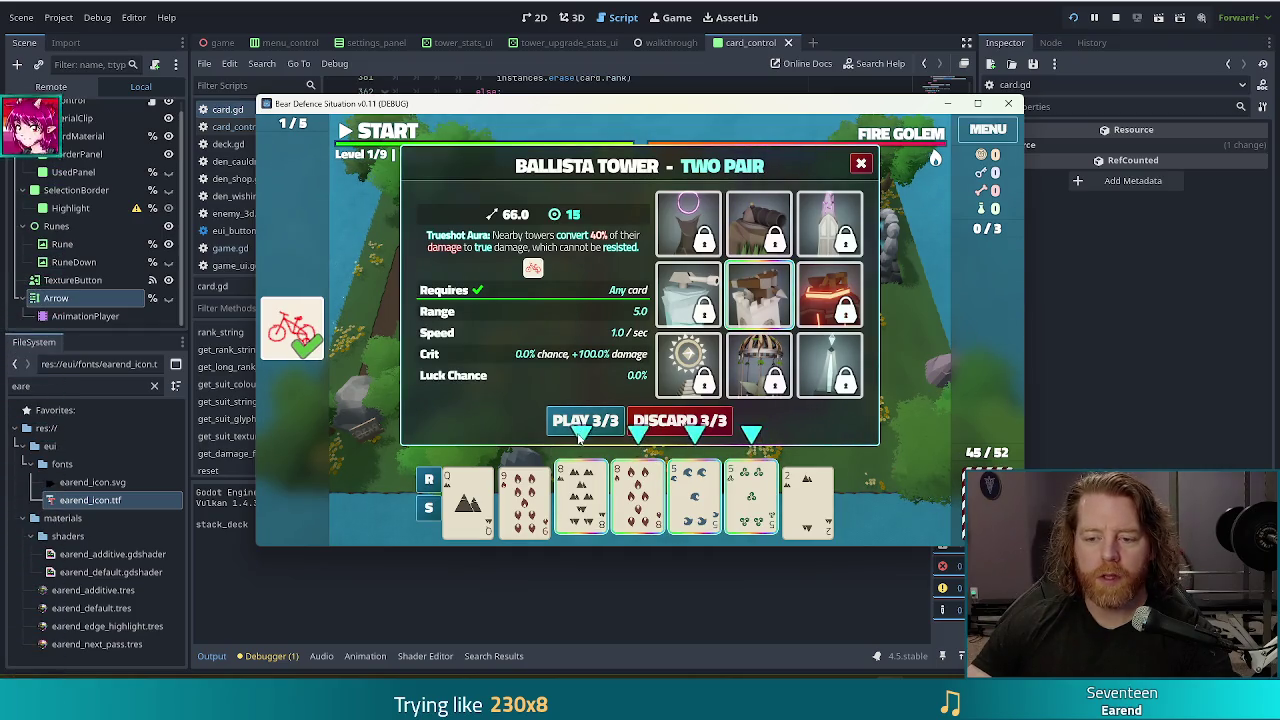
{"action": "key", "text": "F8"}
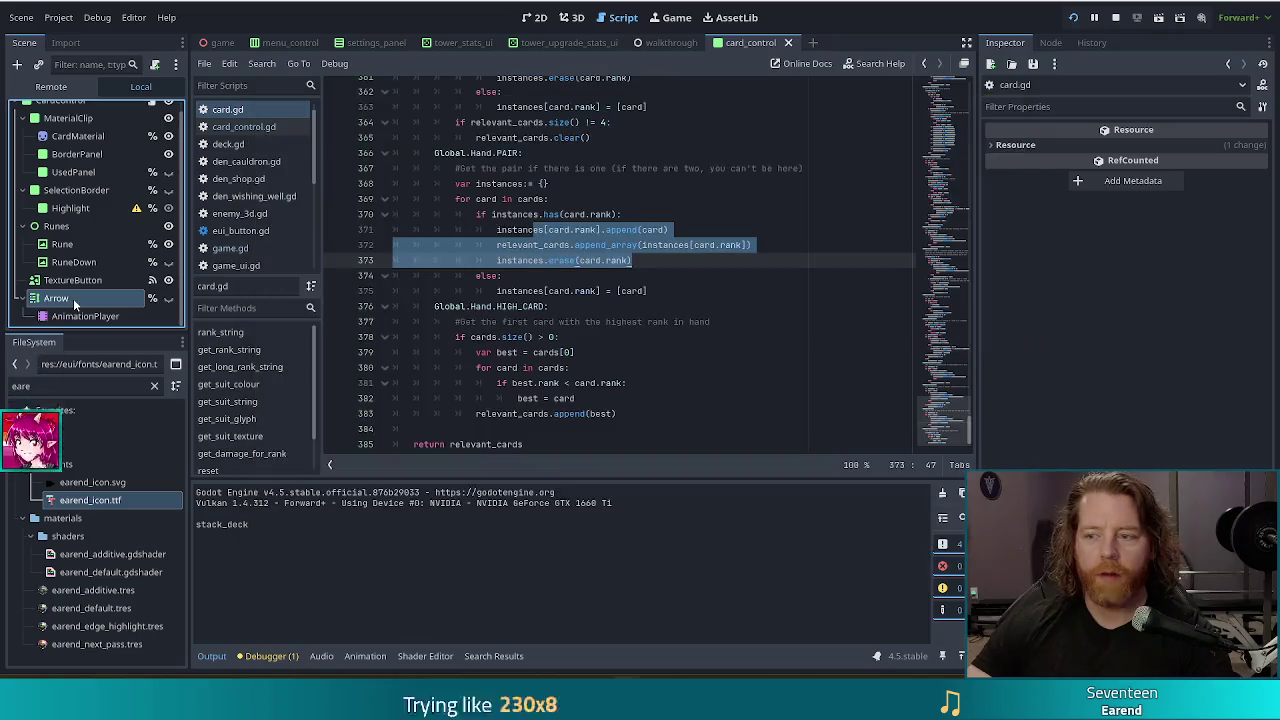
- Set the Arrow node's Mouse Filter to Ignore and rerun the game with F5
{"action": "left_click", "coordinate": [1010, 398]}
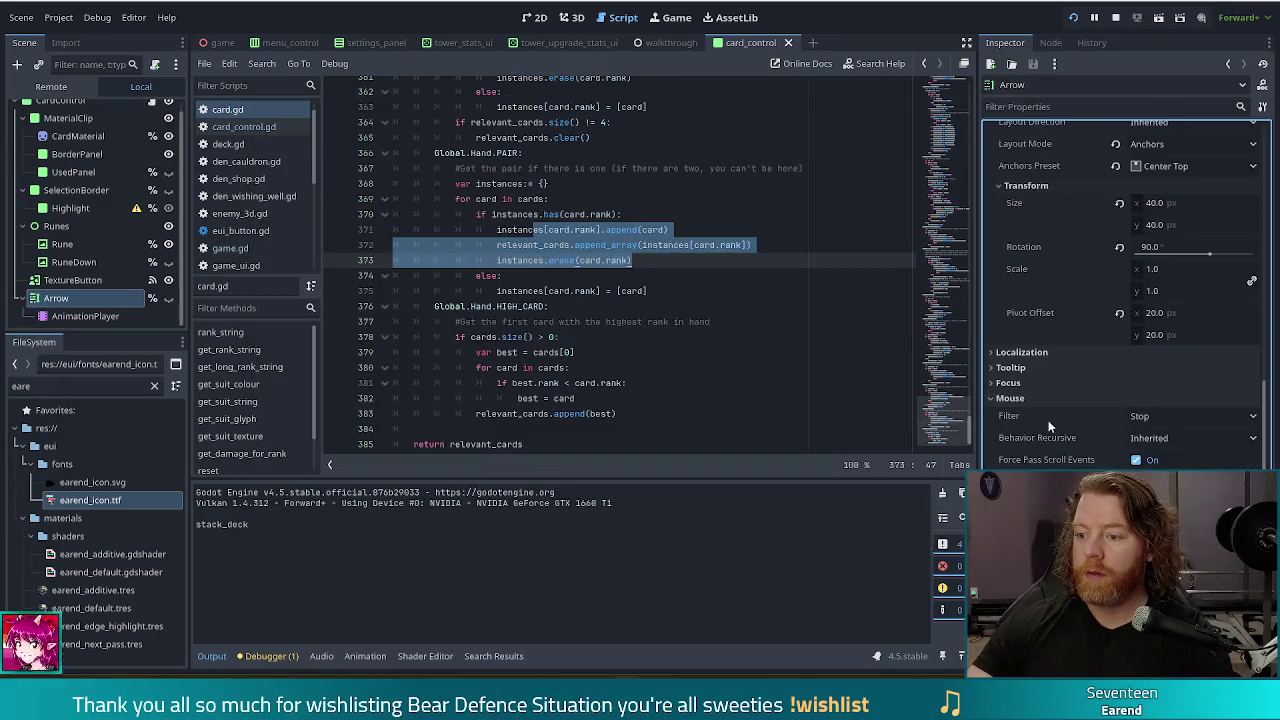
{"action": "left_click", "coordinate": [1160, 418]}
{"action": "left_click", "coordinate": [1160, 470]}
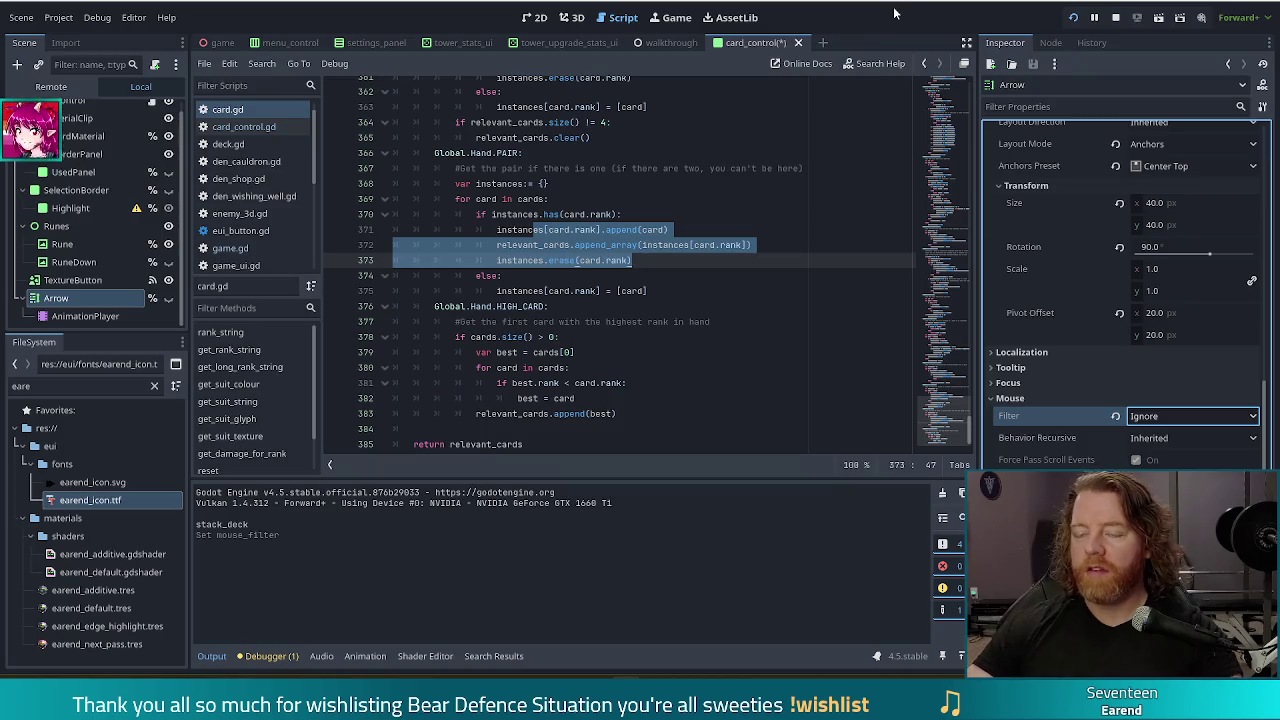
{"action": "key", "text": "F5"}
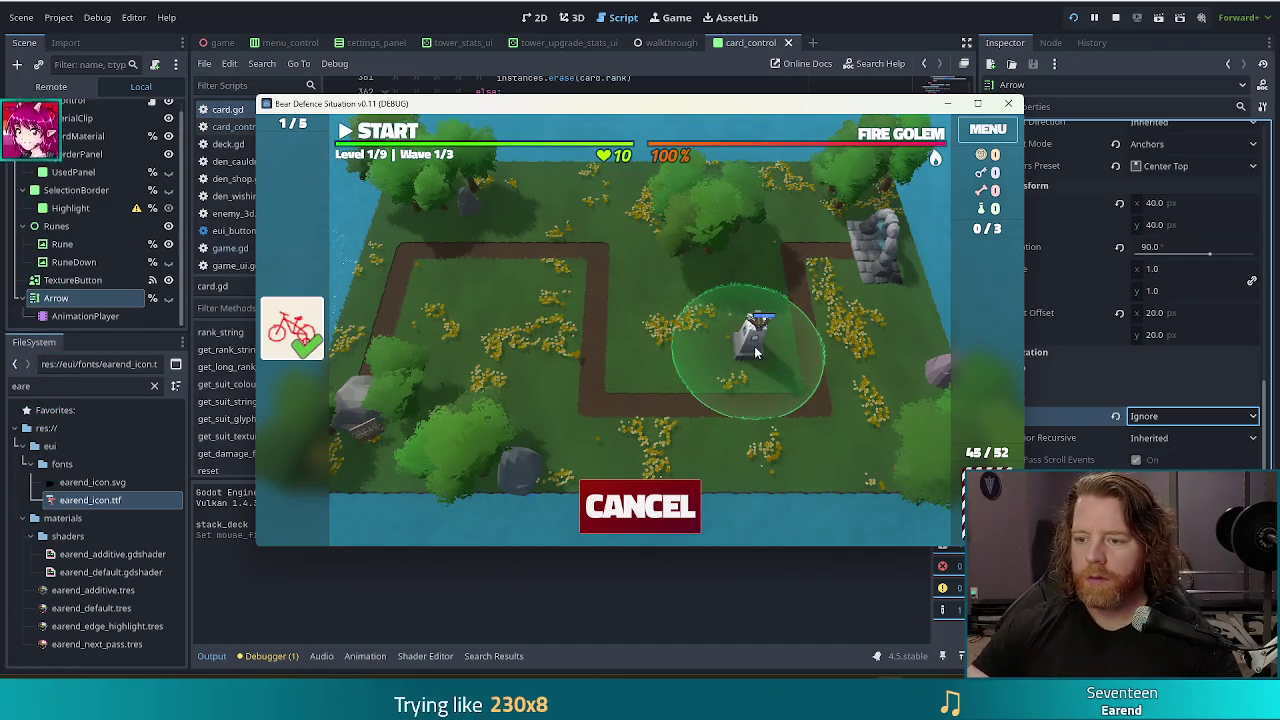
- Place the ballista tower at the previewed map spot and close the 'You did it!' message
{"action": "left_click", "coordinate": [755, 350]}
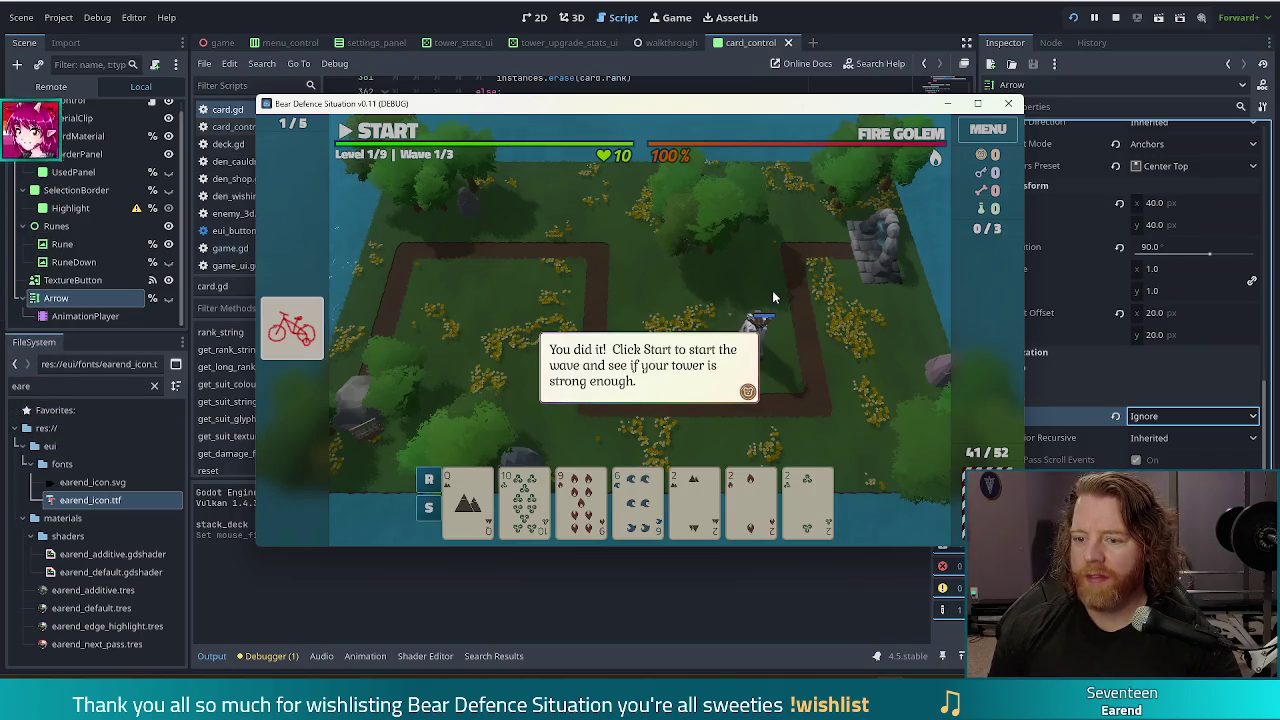
{"action": "left_click", "coordinate": [791, 335]}
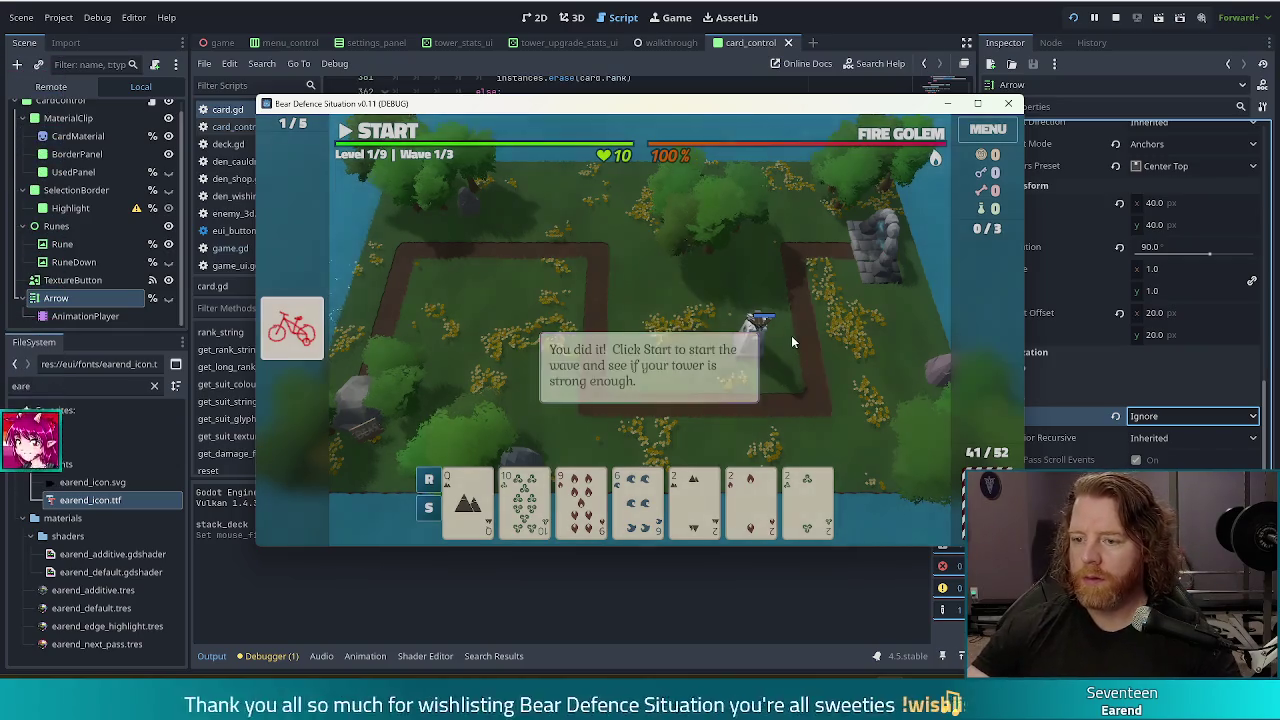
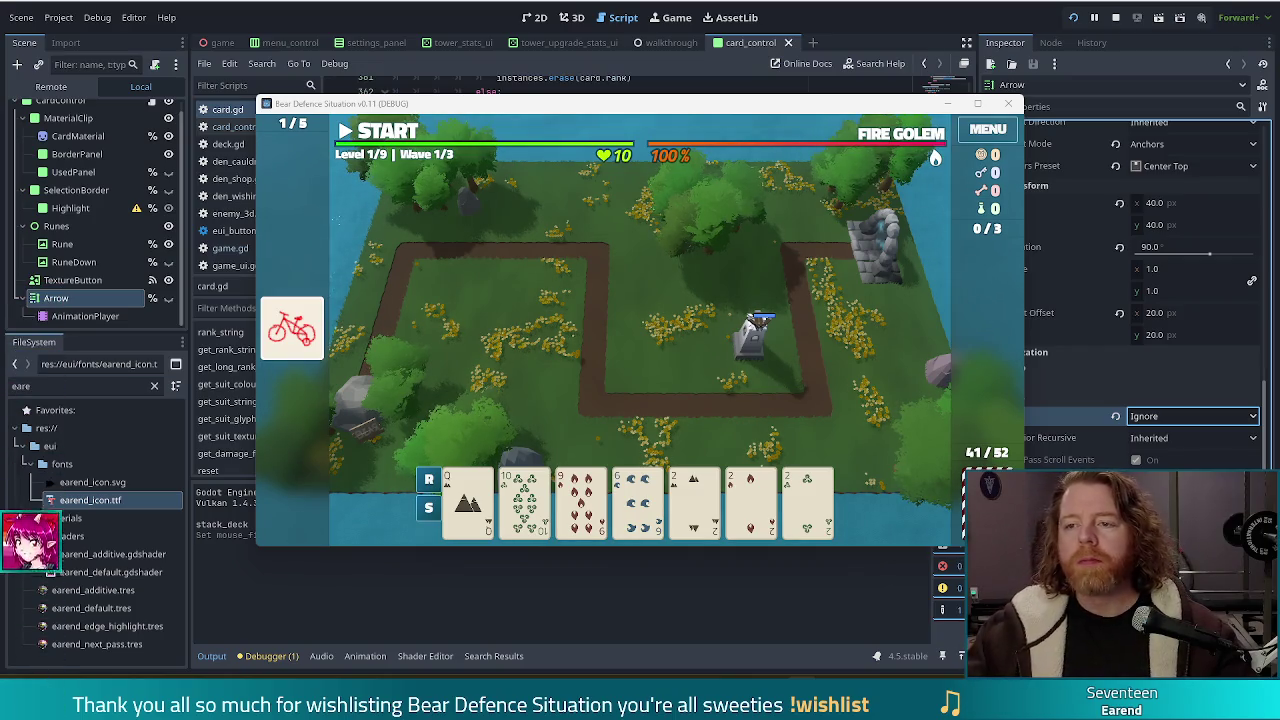
- Stop the running game and scroll card.gd up past the two-pair check to the straight comment
{"action": "key", "text": "alt+Tab"}
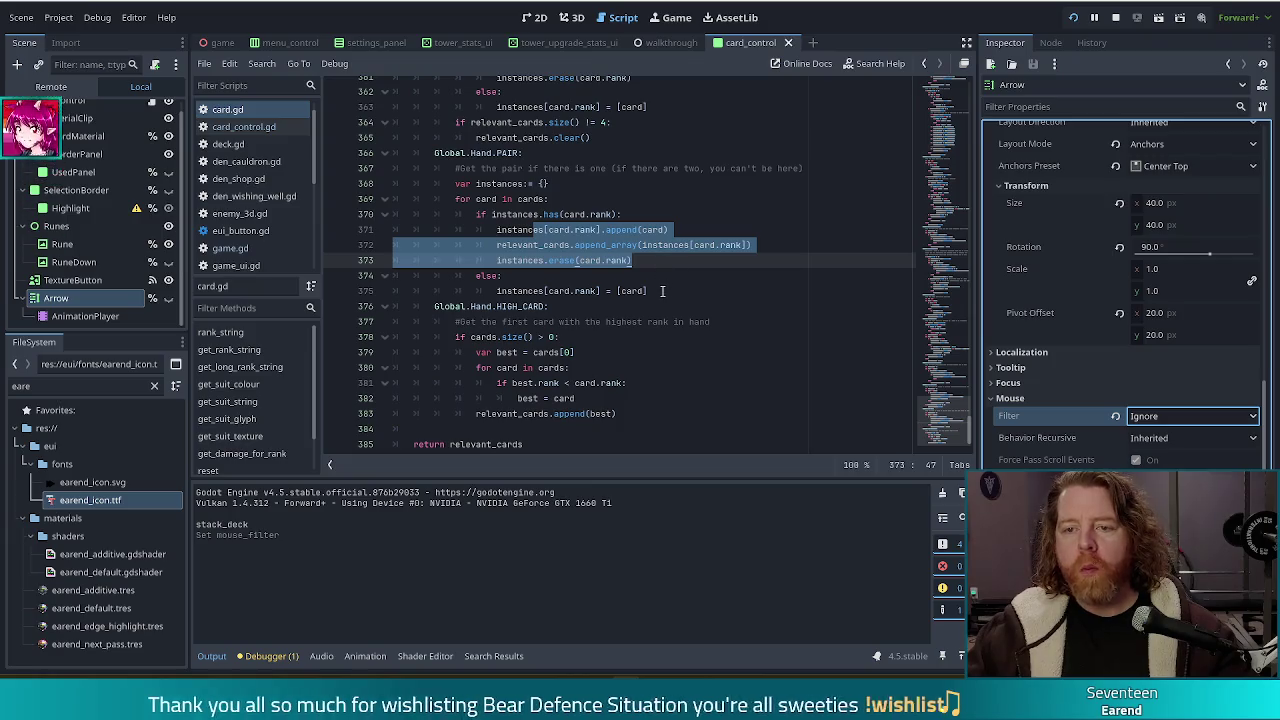
{"action": "scroll", "coordinate": [632, 253], "scroll_direction": "up", "scroll_amount": 2}
{"action": "scroll", "coordinate": [632, 253], "scroll_direction": "up", "scroll_amount": 2}
{"action": "left_click", "coordinate": [601, 214]}
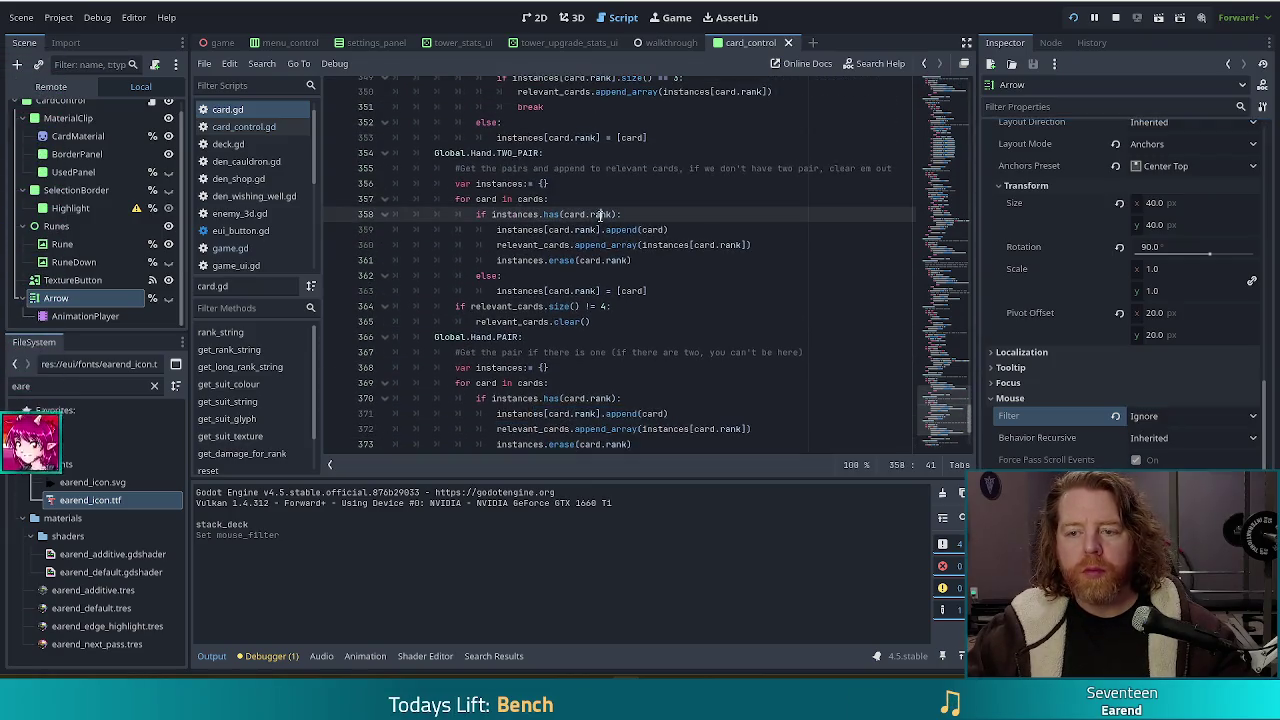
{"action": "scroll", "coordinate": [645, 271], "scroll_direction": "up", "scroll_amount": 3}
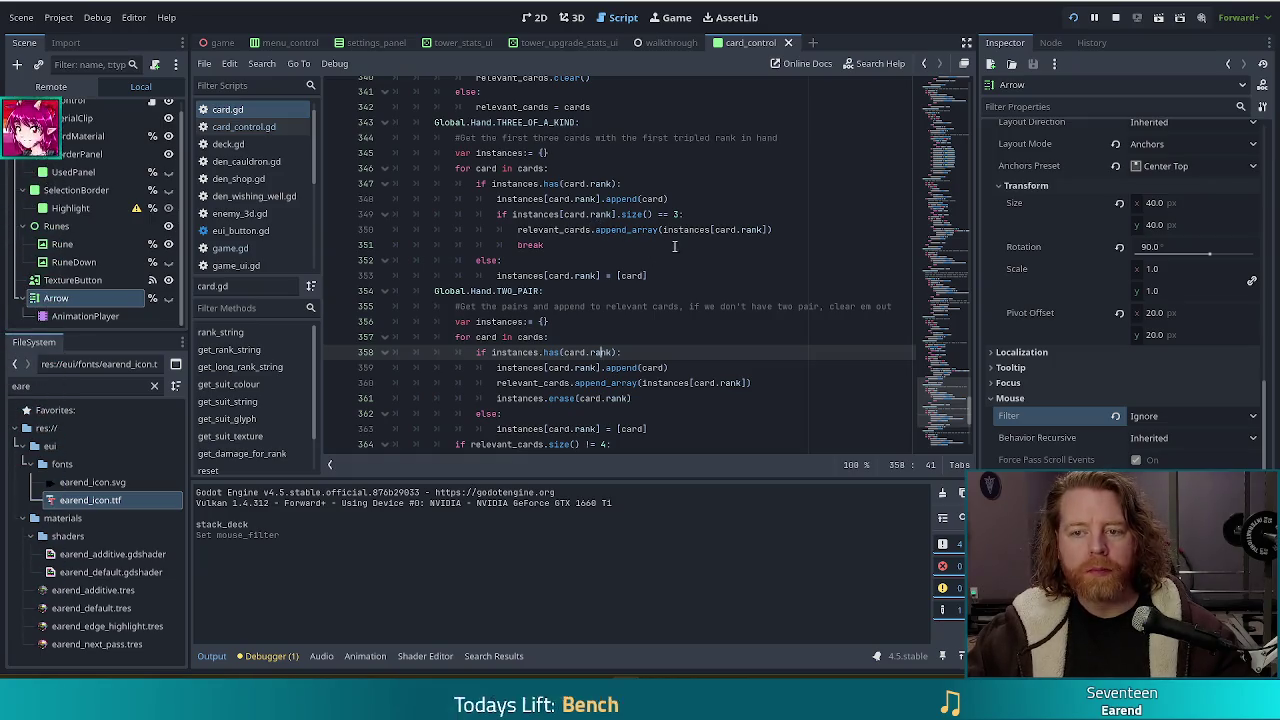
{"action": "scroll", "coordinate": [616, 245], "scroll_direction": "up", "scroll_amount": 4}
{"action": "scroll", "coordinate": [615, 245], "scroll_direction": "up", "scroll_amount": 3}
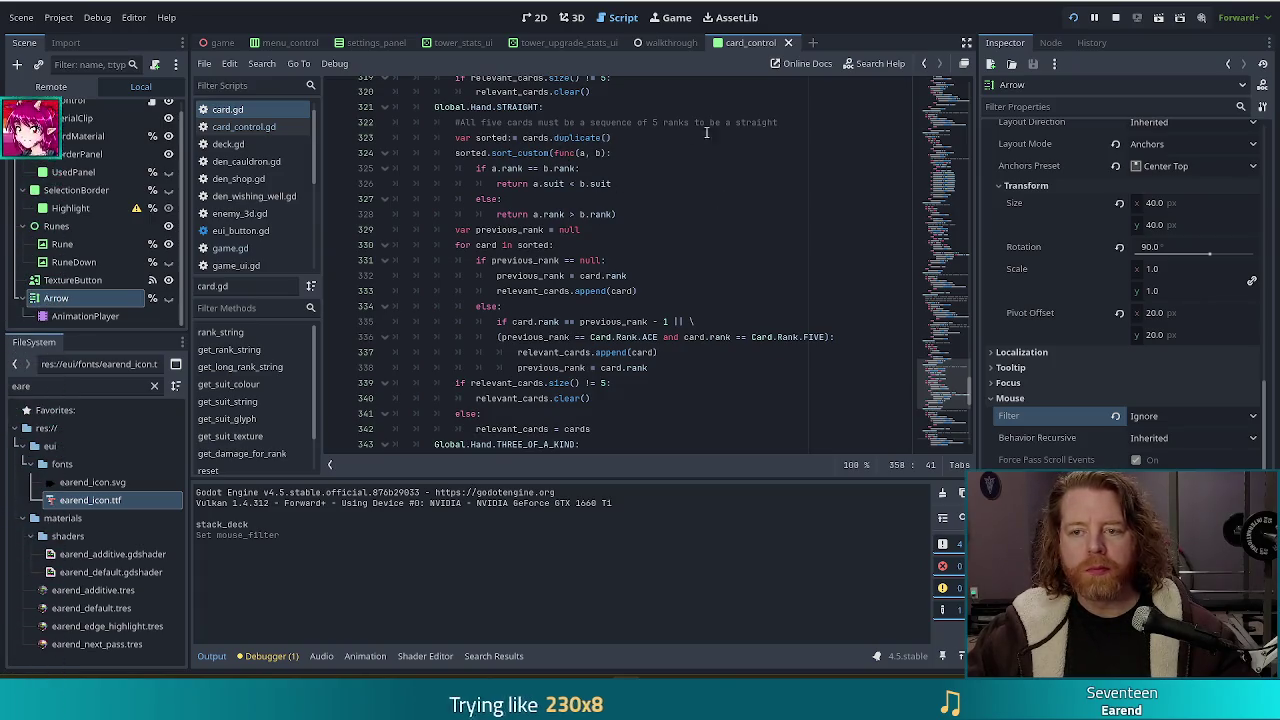
{"action": "left_click", "coordinate": [804, 122]}
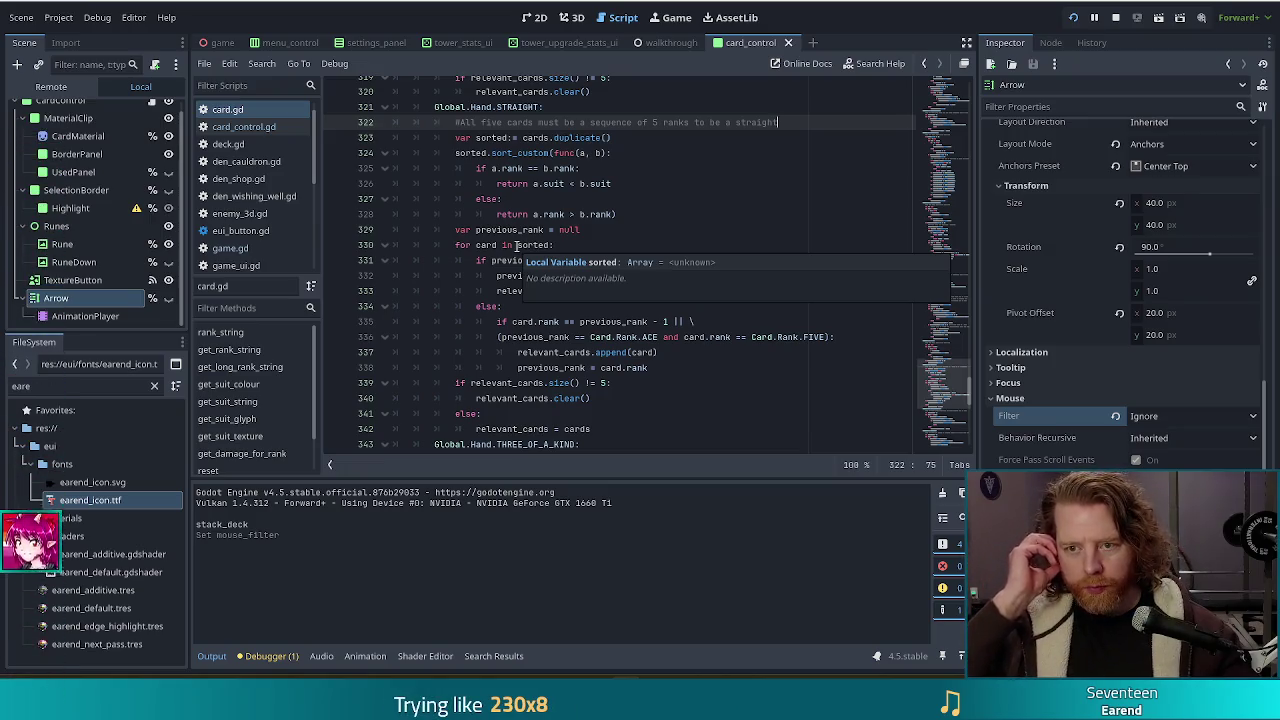
- Bring the Hand.FLUSH branch into view and select its five-same-suit check body
{"action": "scroll", "coordinate": [618, 215], "scroll_direction": "up", "scroll_amount": 3}
{"action": "scroll", "coordinate": [618, 215], "scroll_direction": "up", "scroll_amount": 3}
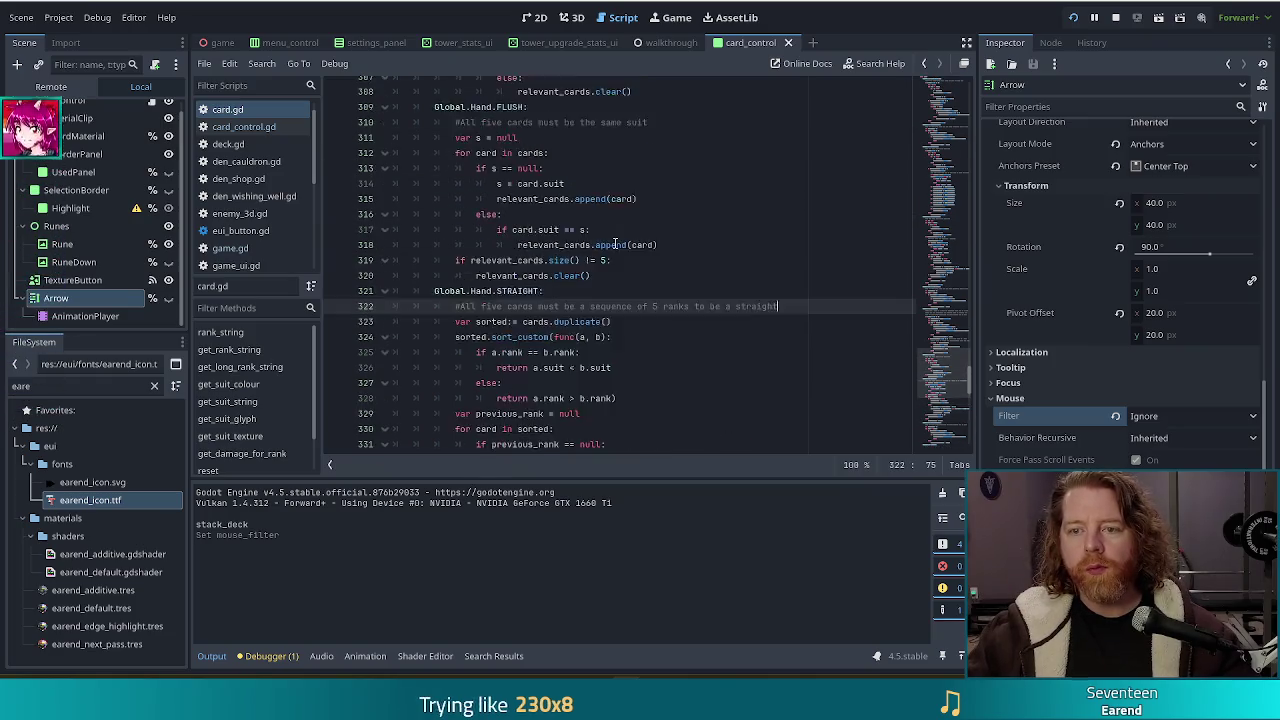
{"action": "scroll", "coordinate": [717, 263], "scroll_direction": "up", "scroll_amount": 3}
{"action": "scroll", "coordinate": [795, 262], "scroll_direction": "down", "scroll_amount": 3}
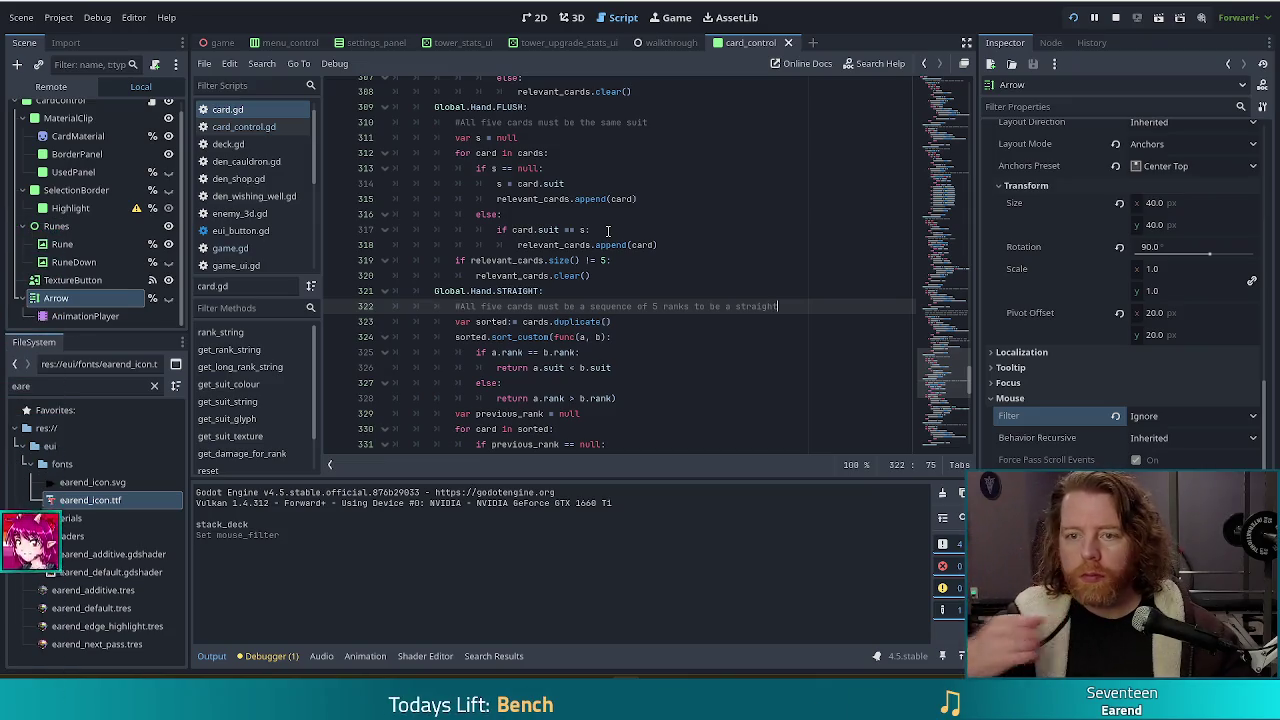
{"action": "left_click_drag", "start_coordinate": [497, 138], "coordinate": [557, 256]}
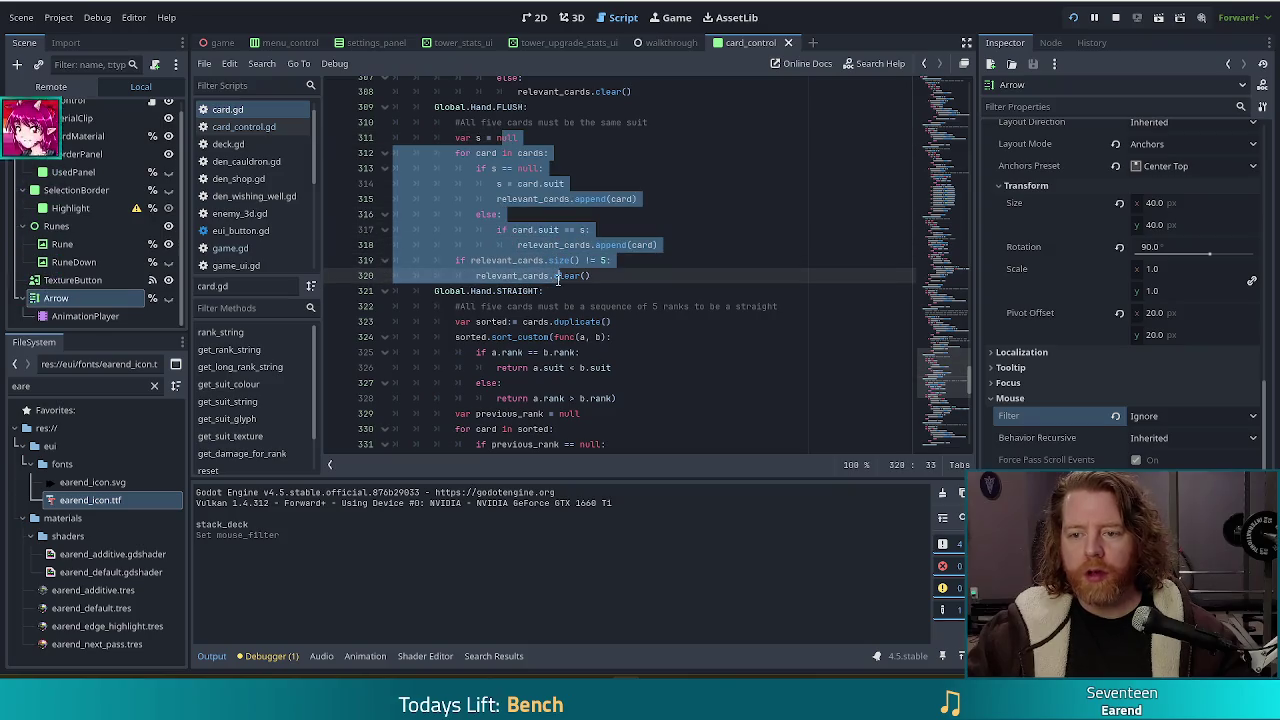
{"action": "left_click", "coordinate": [634, 263]}
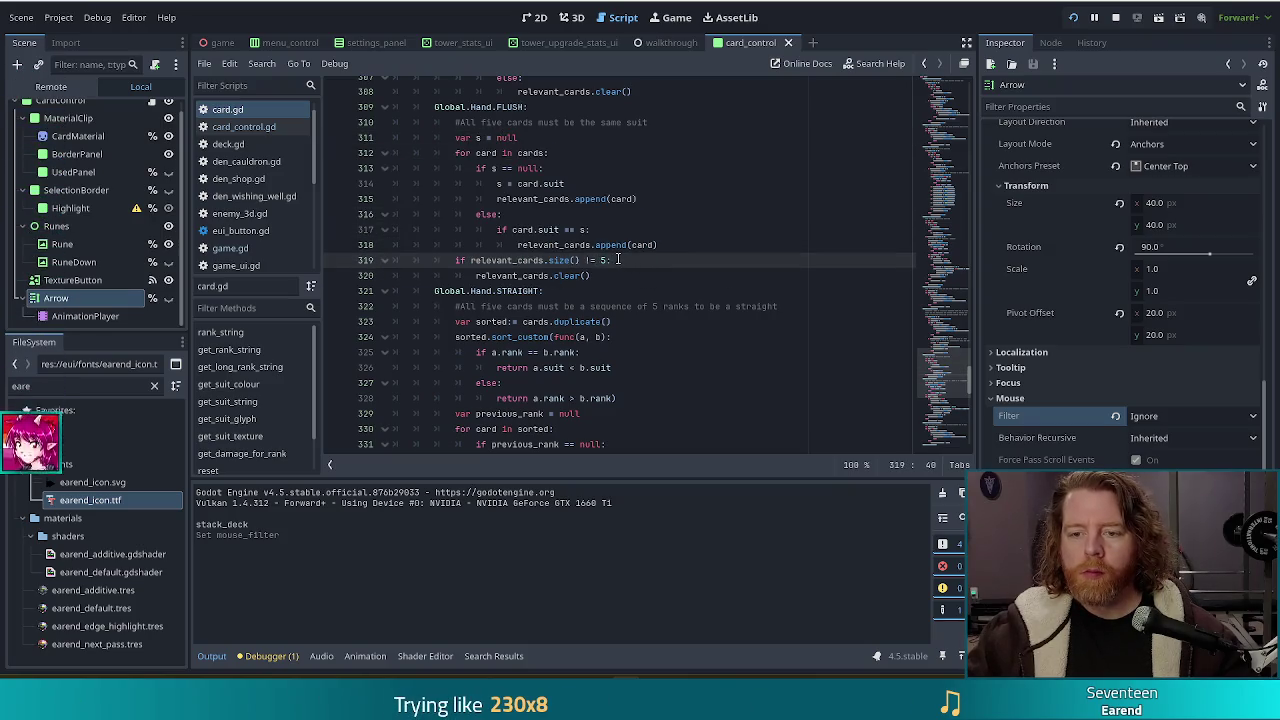
{"action": "scroll", "coordinate": [618, 259], "scroll_direction": "down", "scroll_amount": 4}
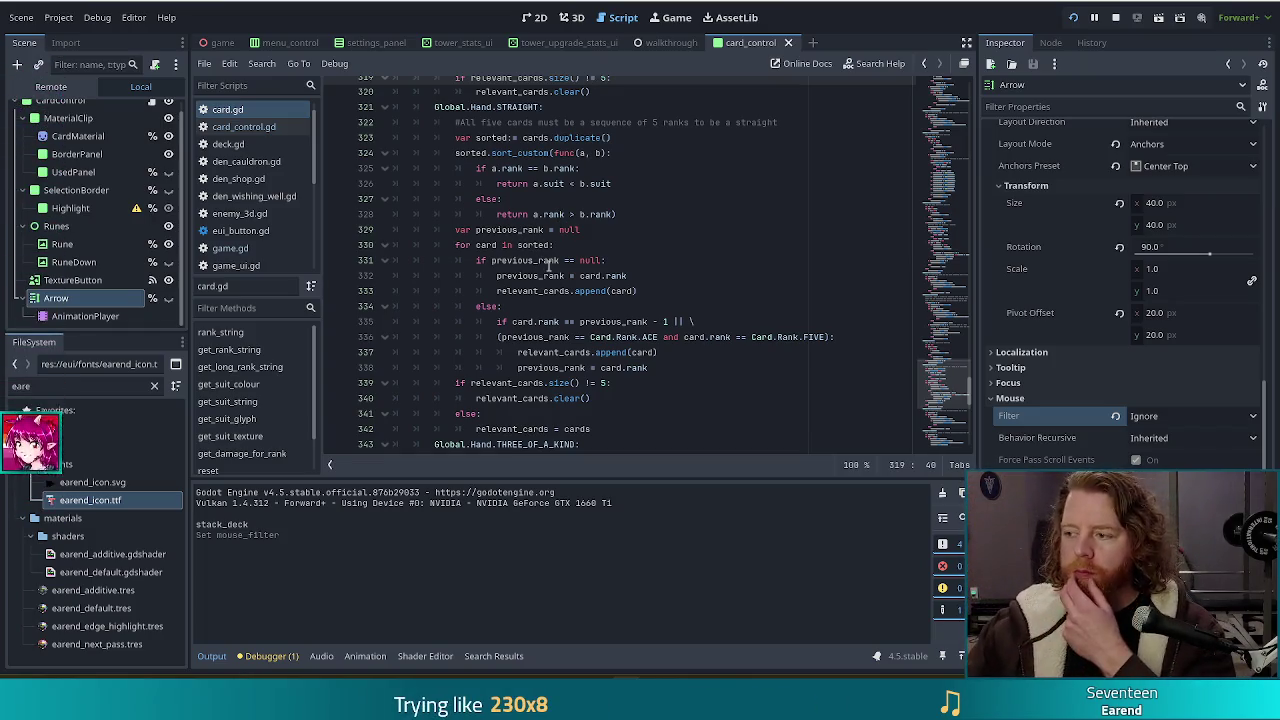
{"action": "left_click", "coordinate": [680, 364]}
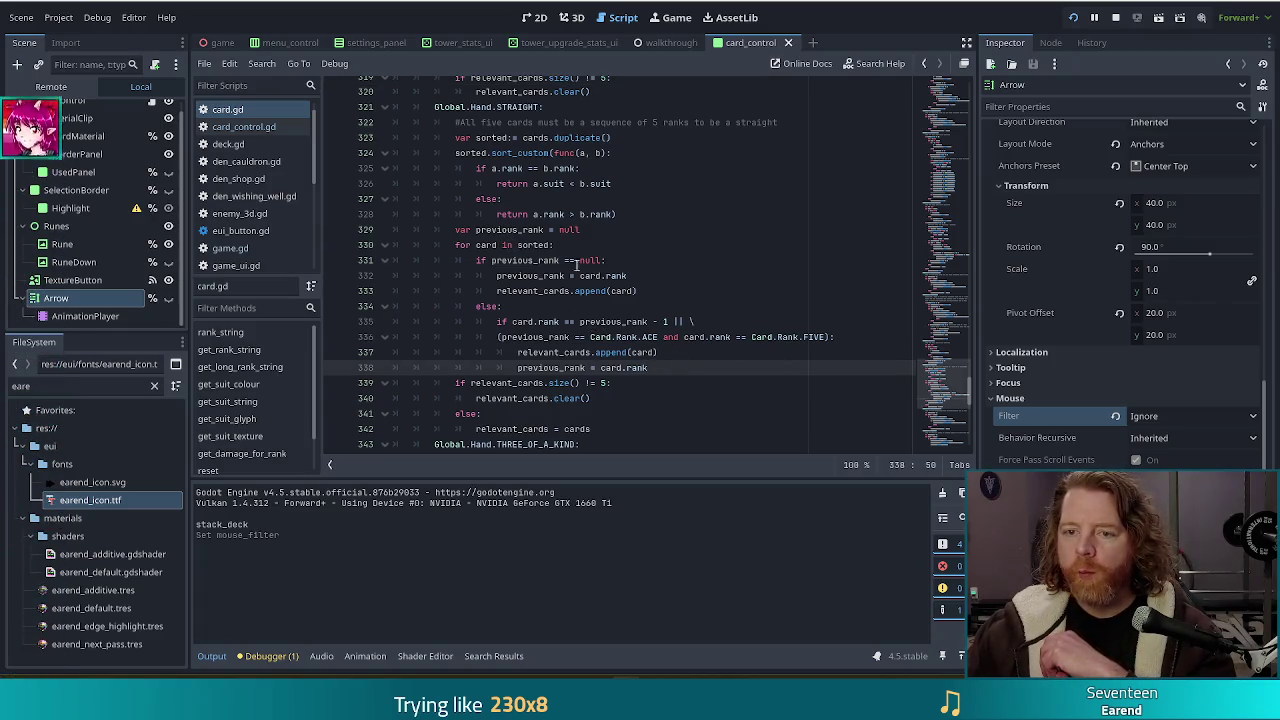
{"action": "left_click", "coordinate": [582, 230]}
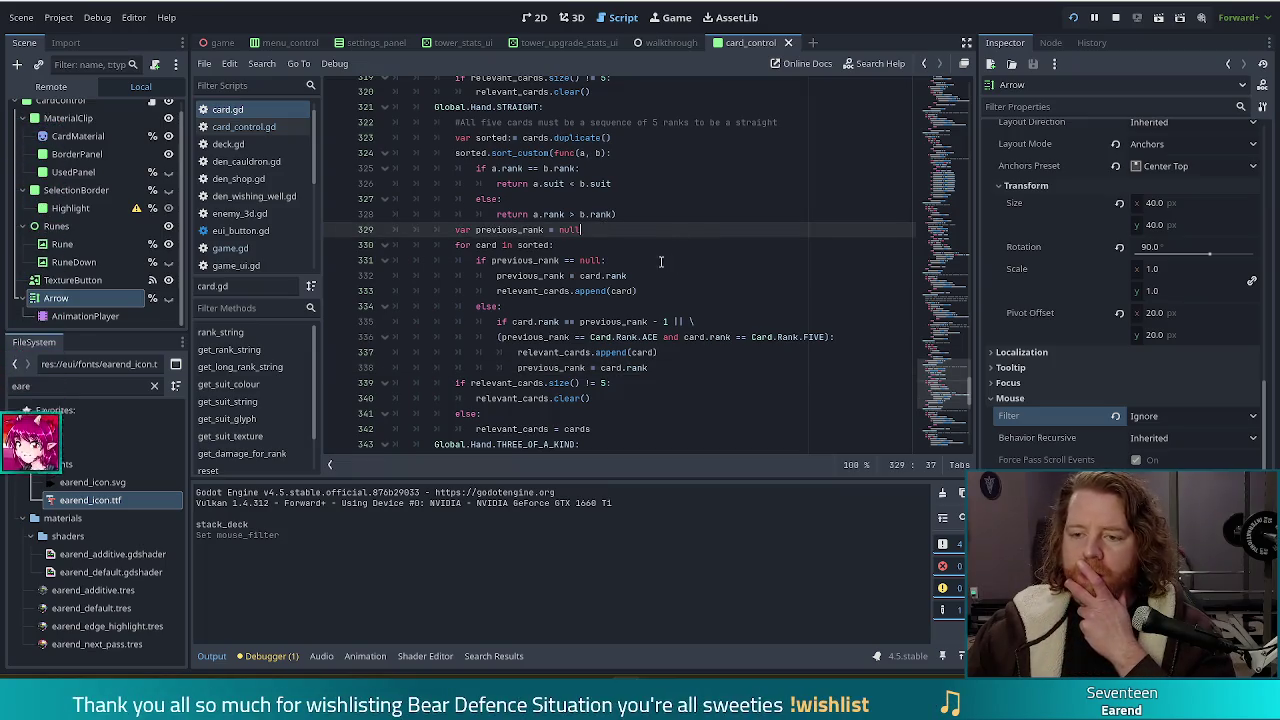
{"action": "left_click", "coordinate": [656, 291]}
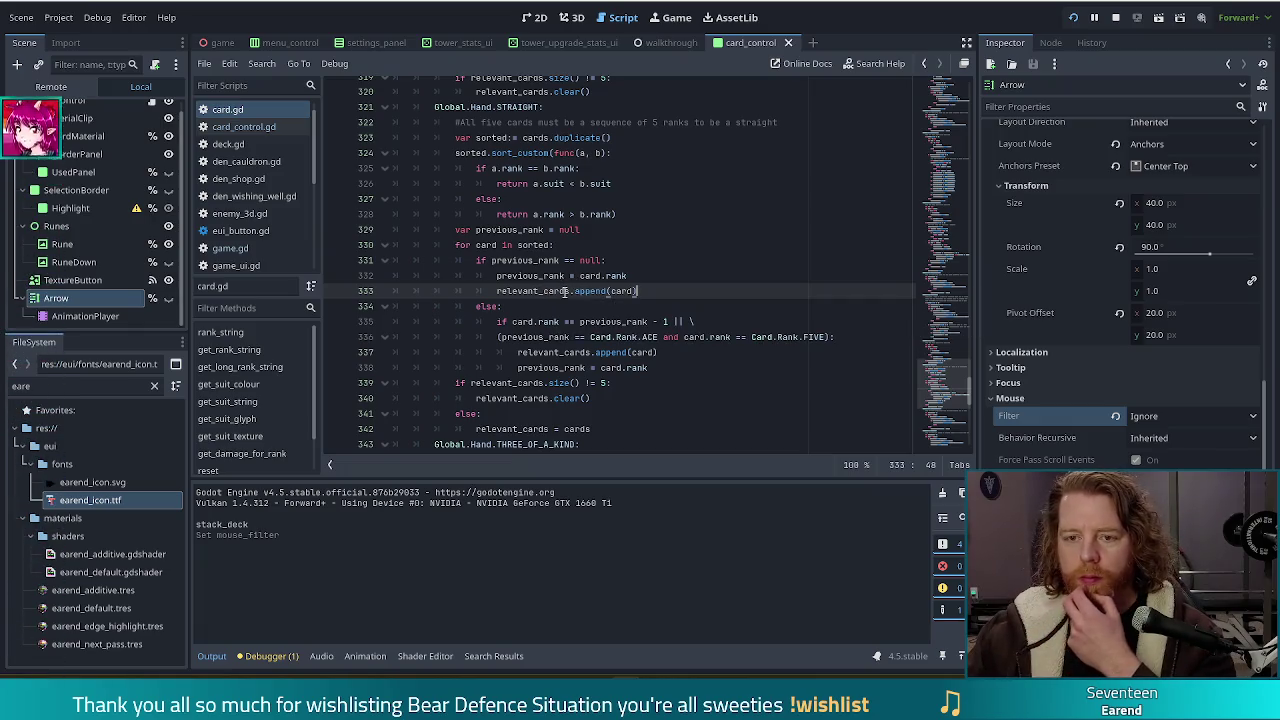
{"action": "left_click", "coordinate": [588, 276]}
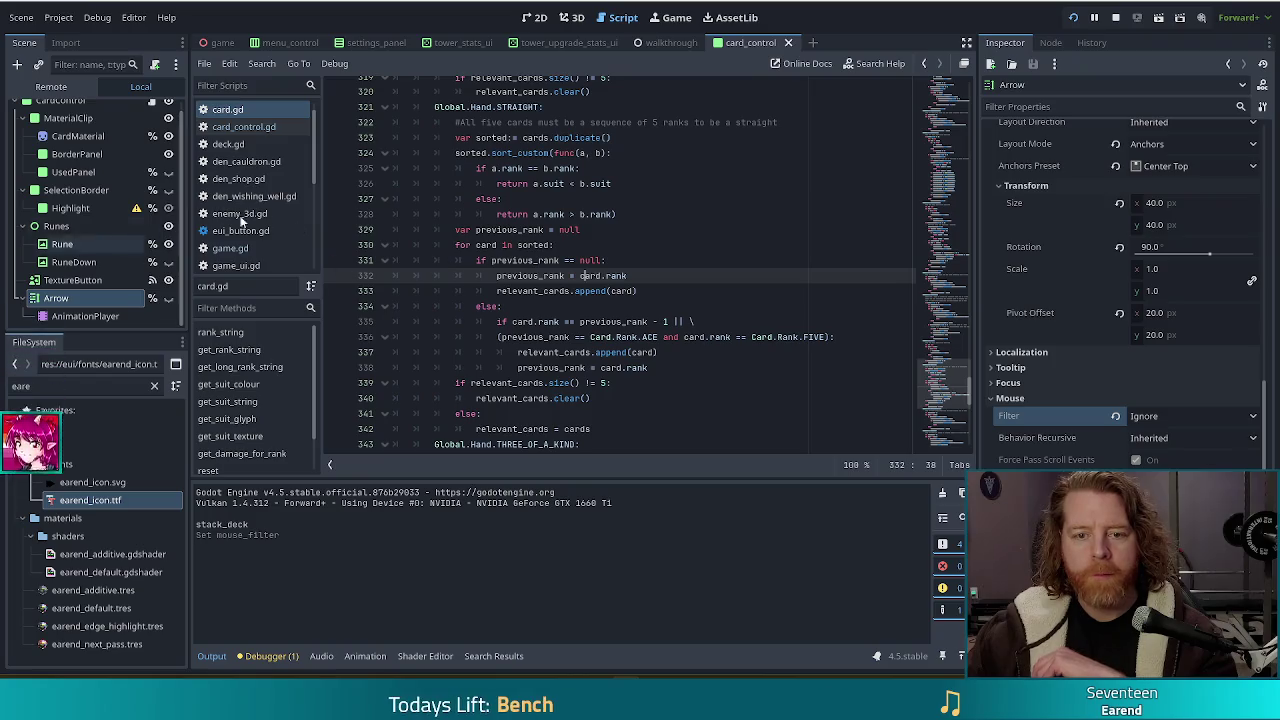
{"action": "scroll", "coordinate": [250, 200], "scroll_direction": "down", "scroll_amount": 3}
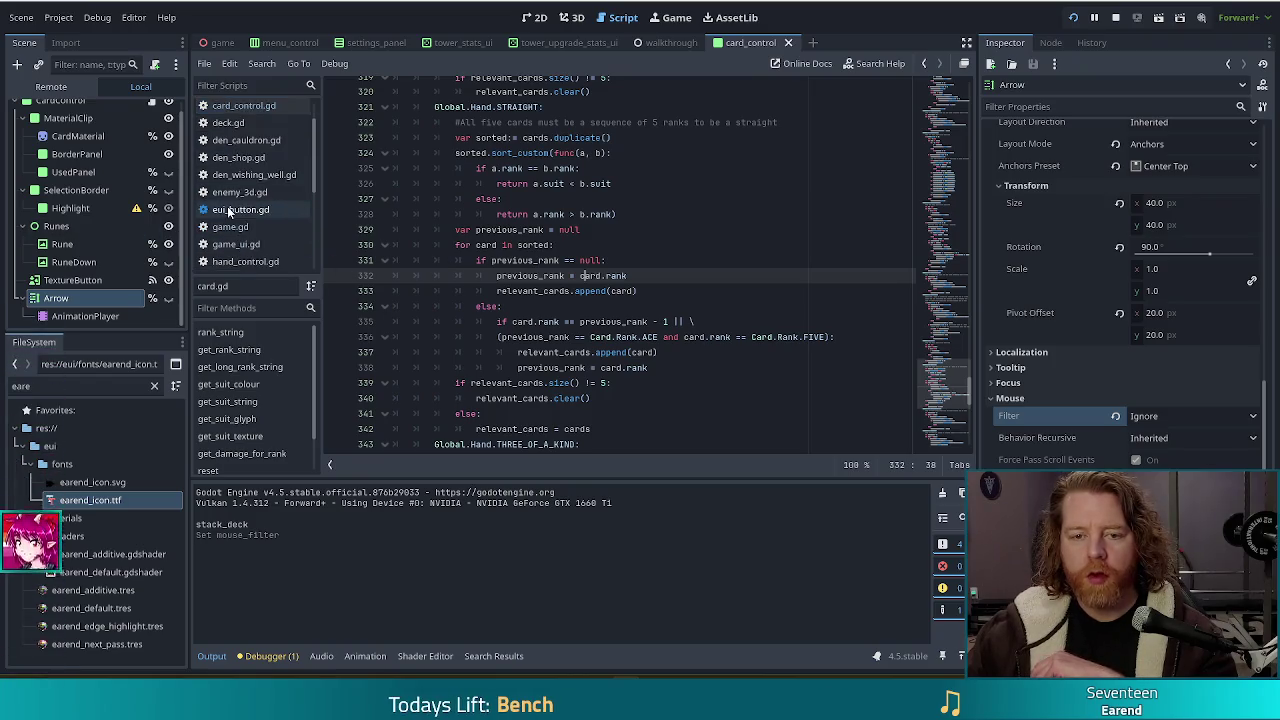
- Open game.gd and go to the relevant_cards size check in _update_best_of_selected (line 472)
{"action": "scroll", "coordinate": [250, 203], "scroll_direction": "up", "scroll_amount": 1}
{"action": "left_click", "coordinate": [282, 204]}
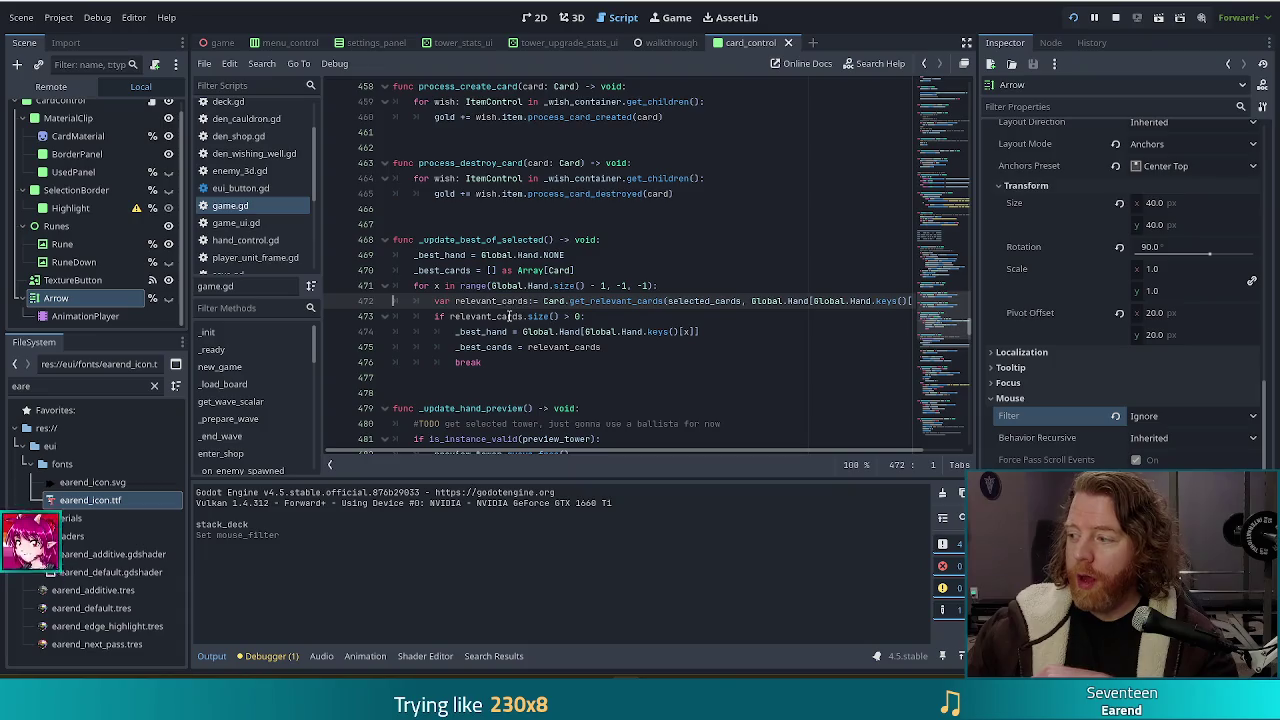
{"action": "mouse_move", "coordinate": [507, 316]}
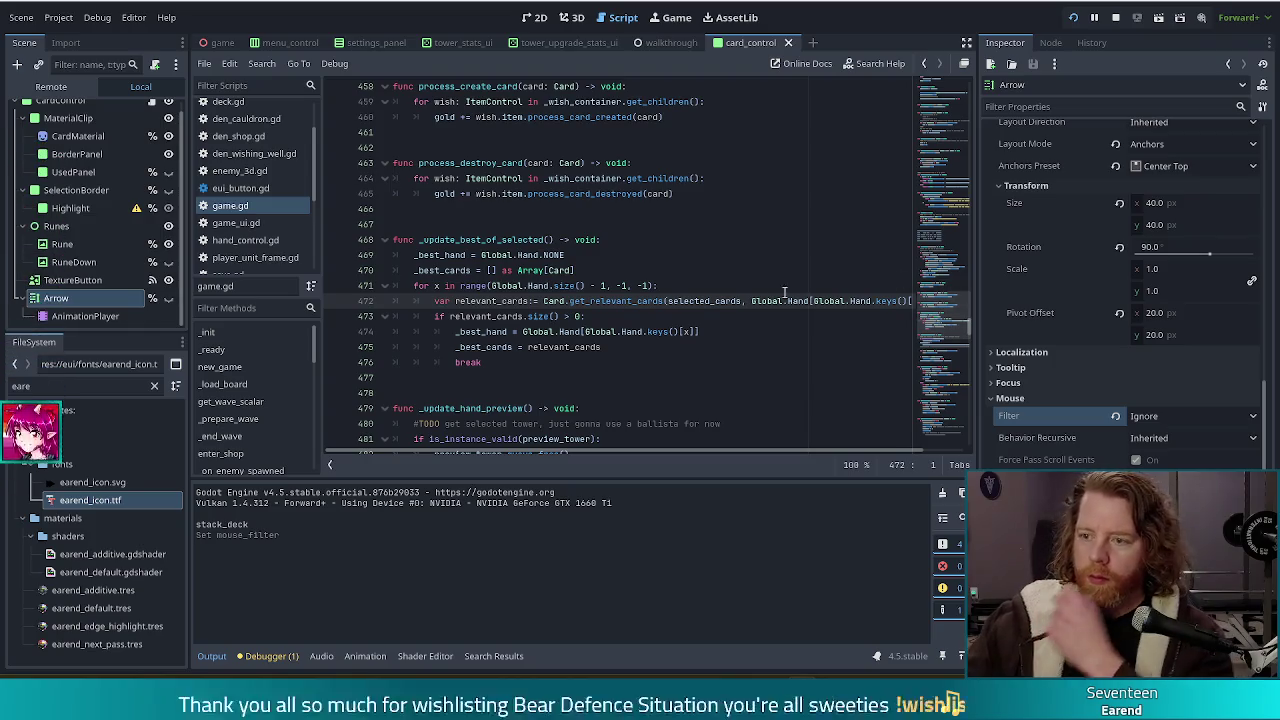
{"action": "left_click", "coordinate": [680, 316]}
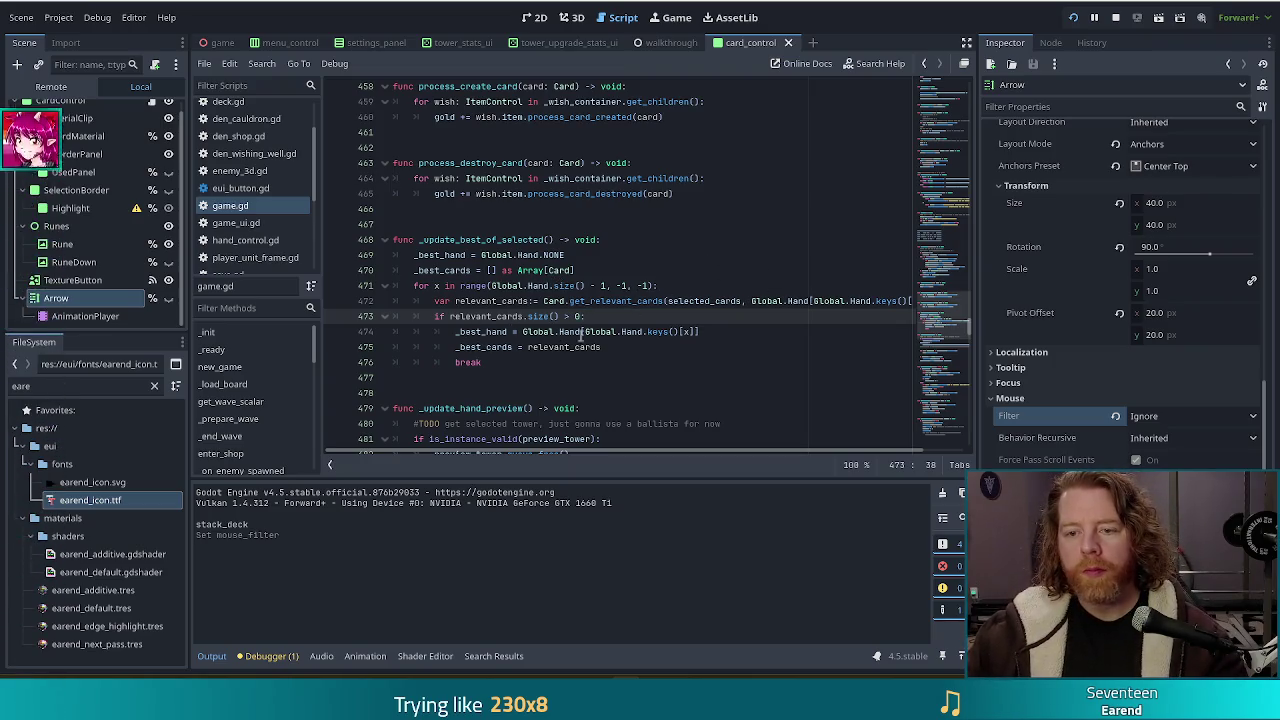
{"action": "left_click", "coordinate": [544, 301]}
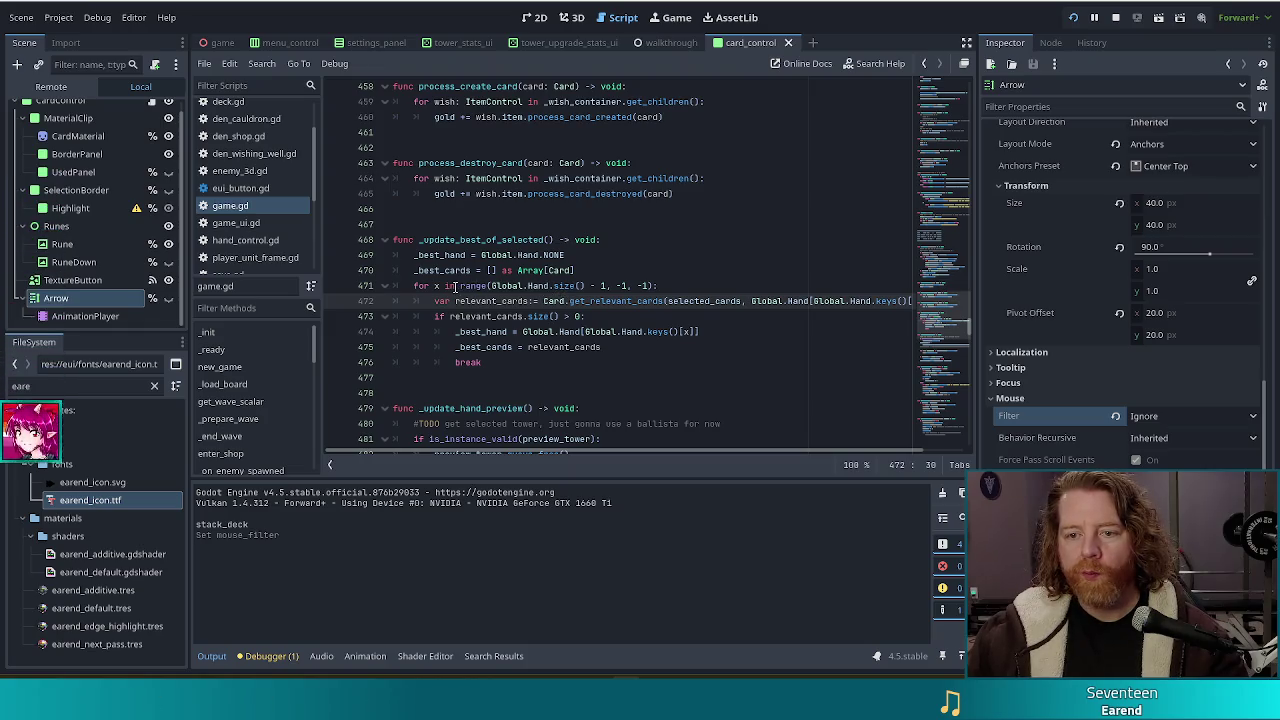
{"action": "left_click", "coordinate": [597, 286]}
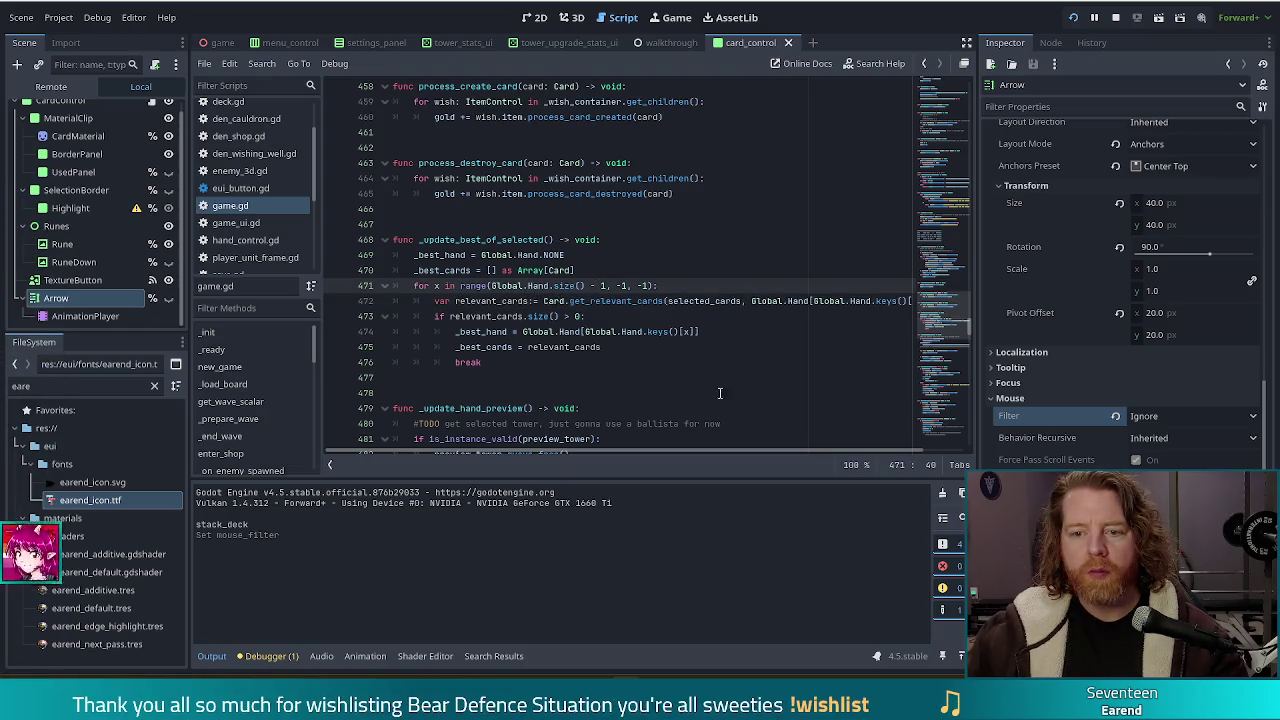
{"action": "left_click", "coordinate": [662, 331]}
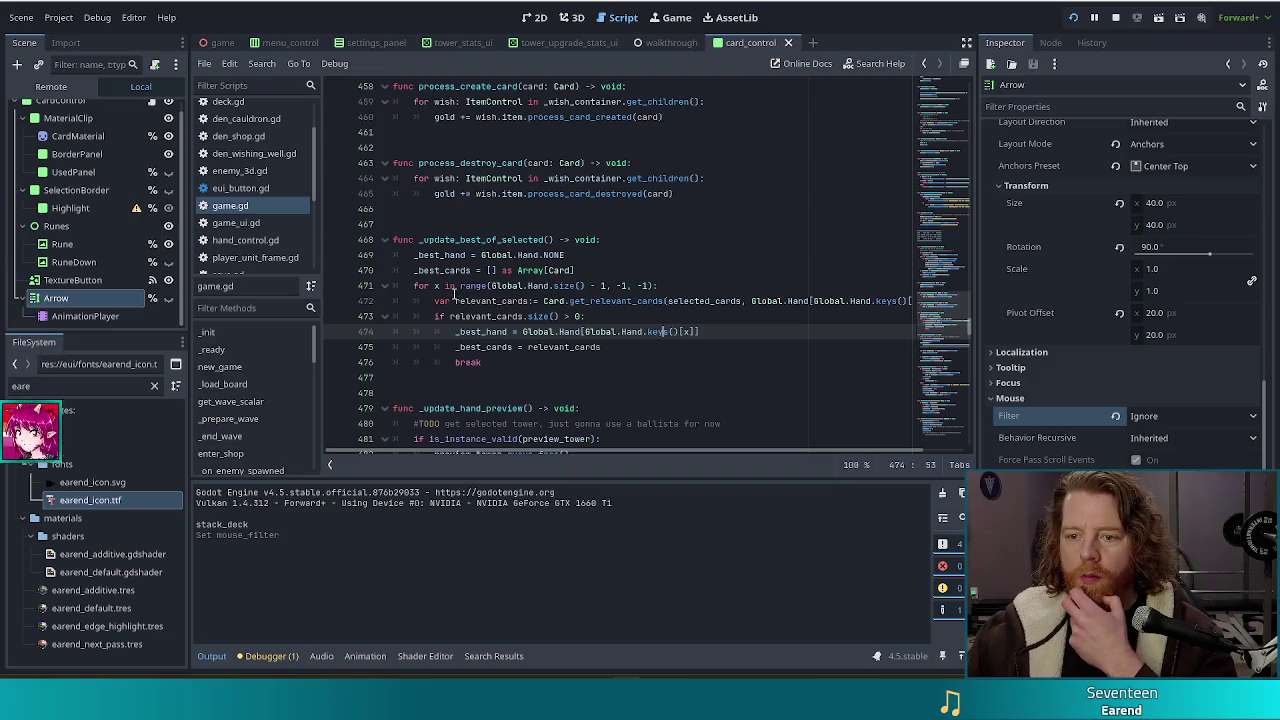
{"action": "left_click", "coordinate": [546, 301]}
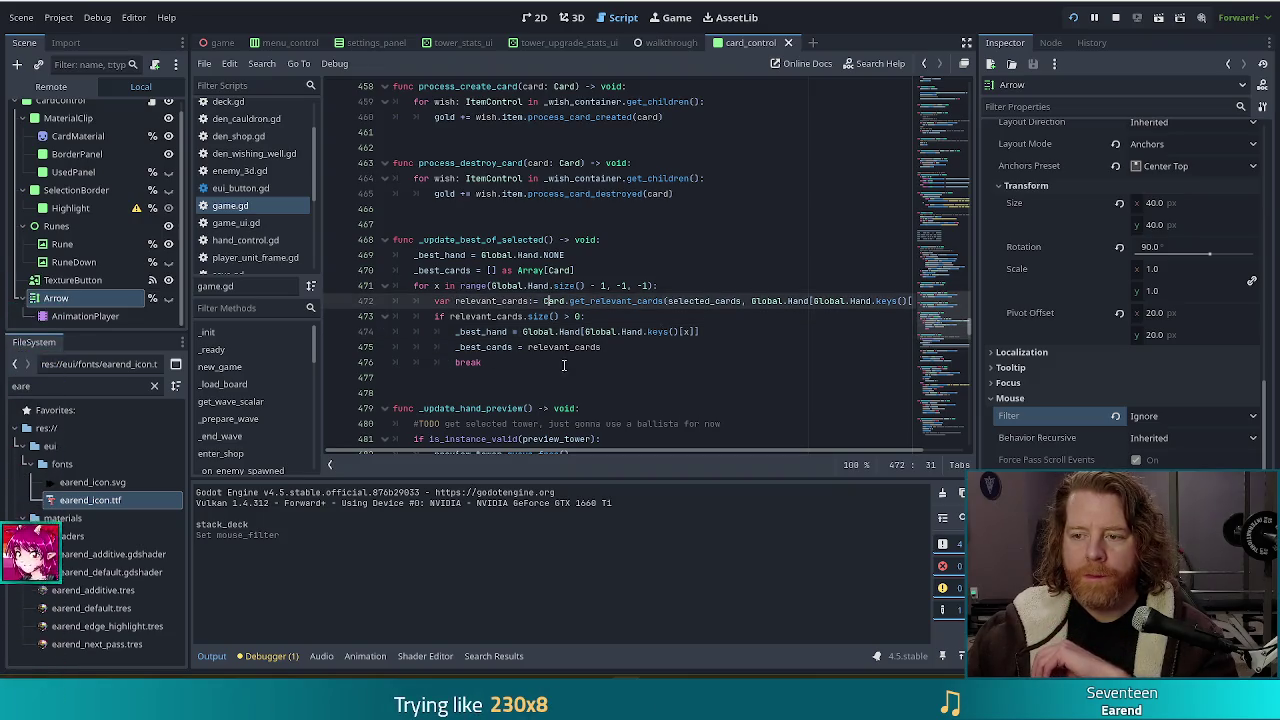
{"action": "scroll", "coordinate": [628, 450], "scroll_direction": "right", "scroll_amount": 2}
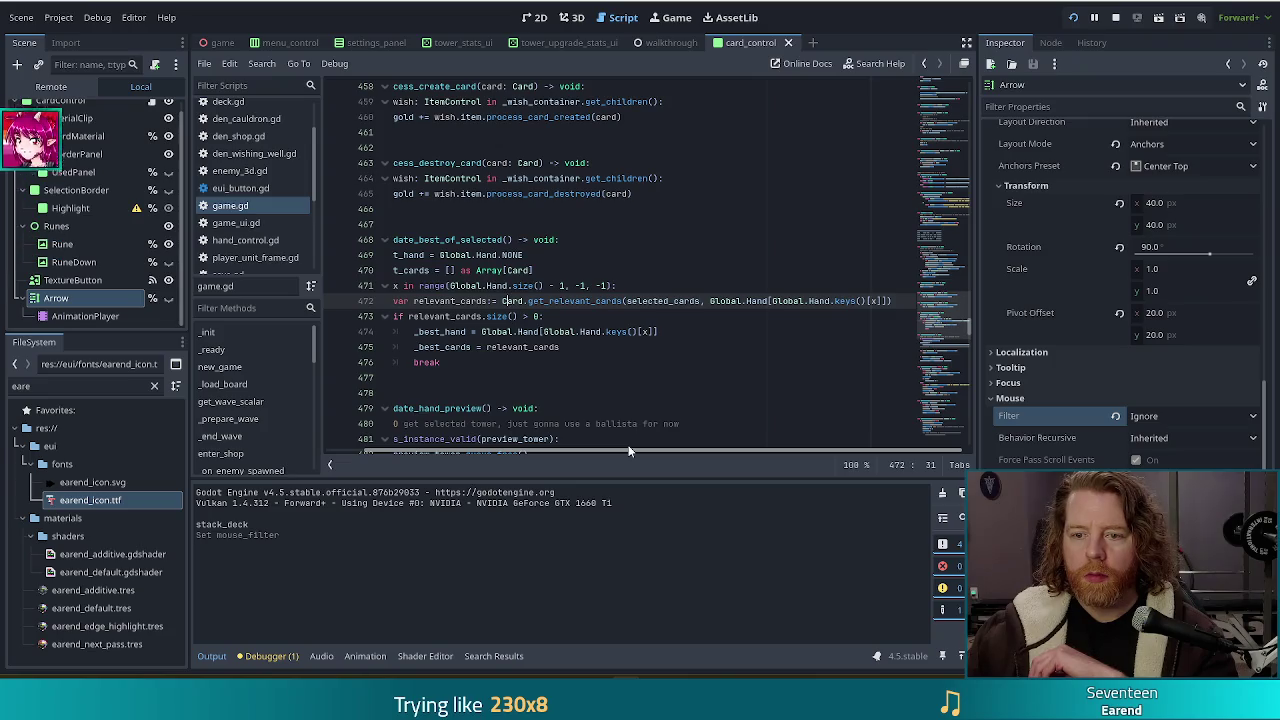
{"action": "scroll", "coordinate": [628, 450], "scroll_direction": "left", "scroll_amount": 2}
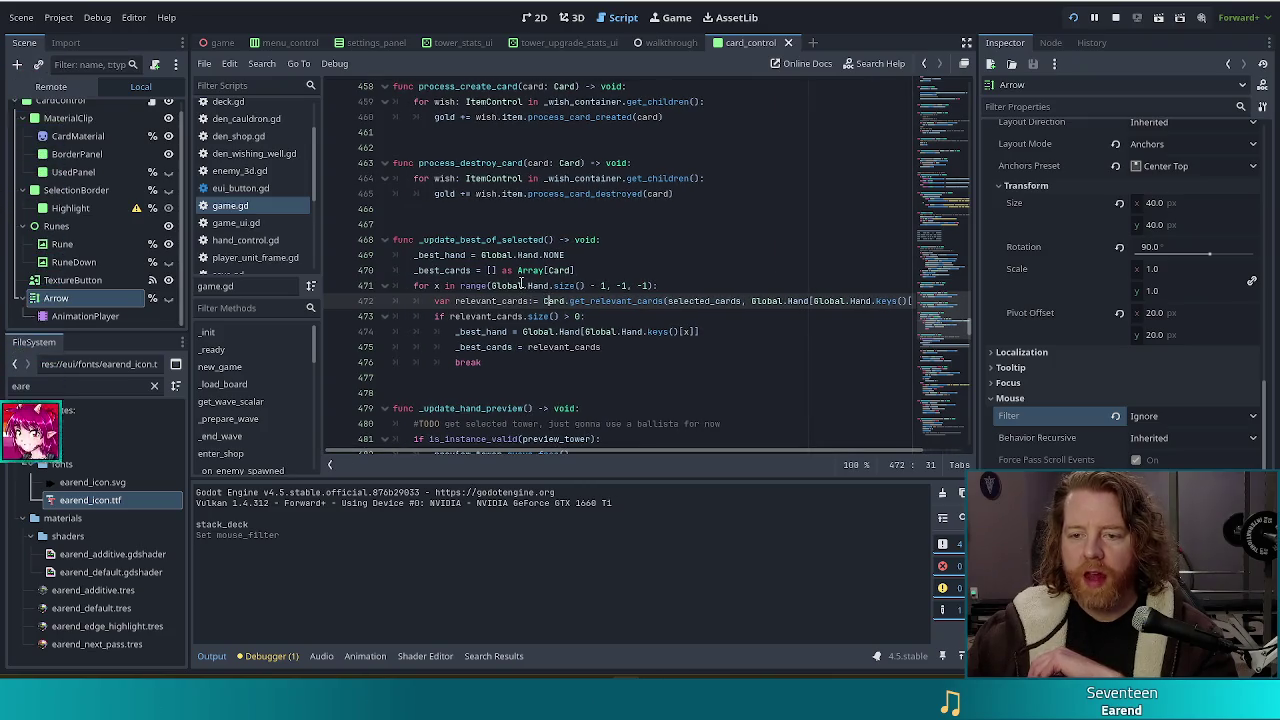
{"action": "left_click", "coordinate": [550, 286]}
{"action": "left_click_drag", "start_coordinate": [550, 286], "coordinate": [527, 286]}
{"action": "left_click", "coordinate": [505, 363]}
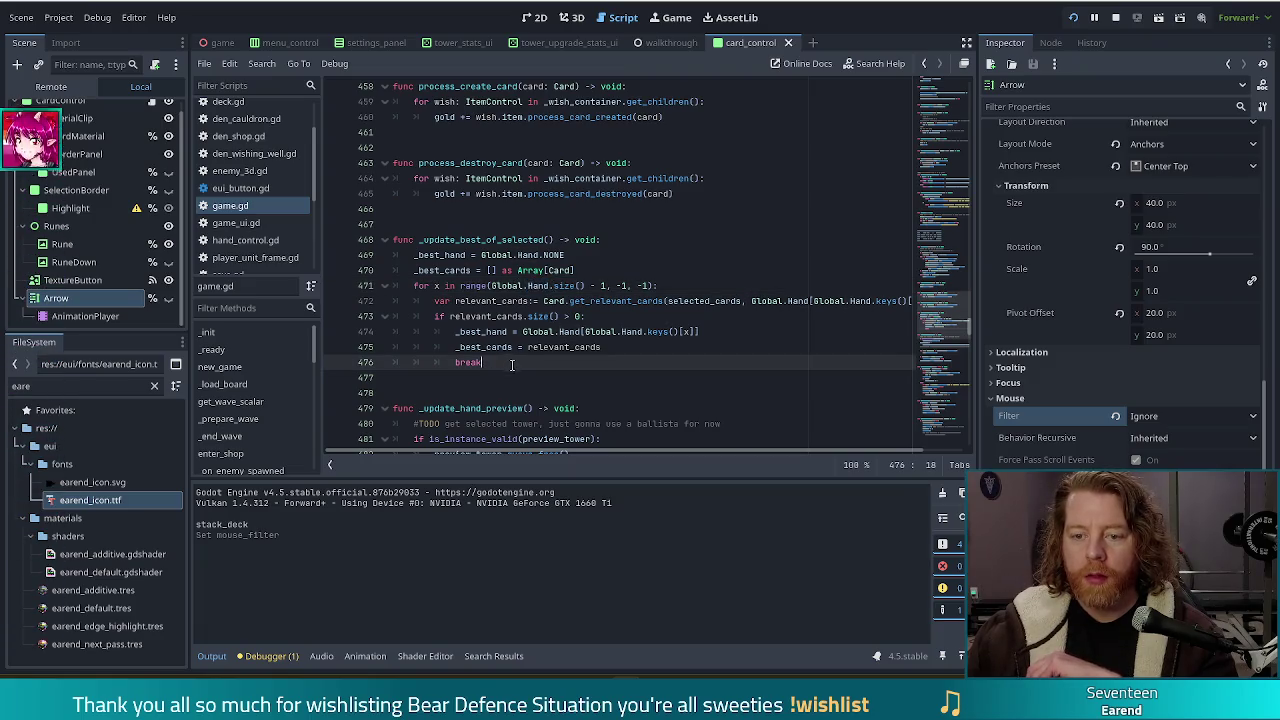
{"action": "left_click", "coordinate": [598, 270], "text": "shift"}
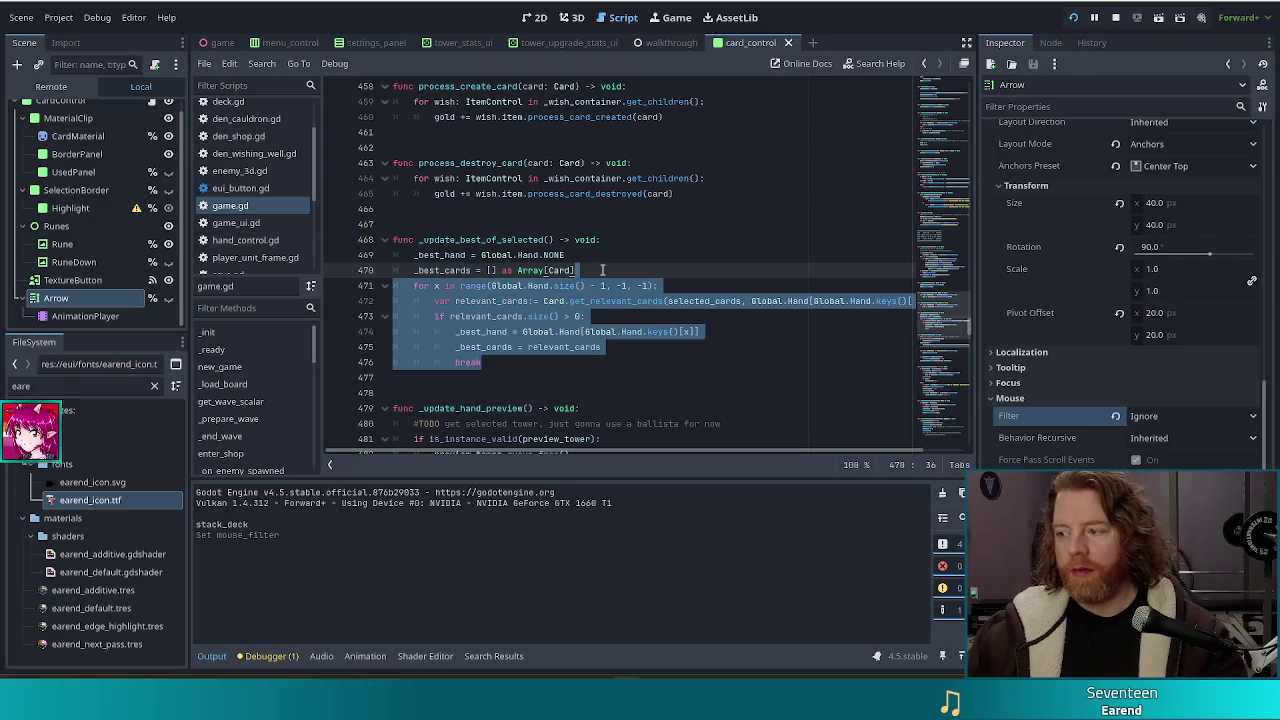